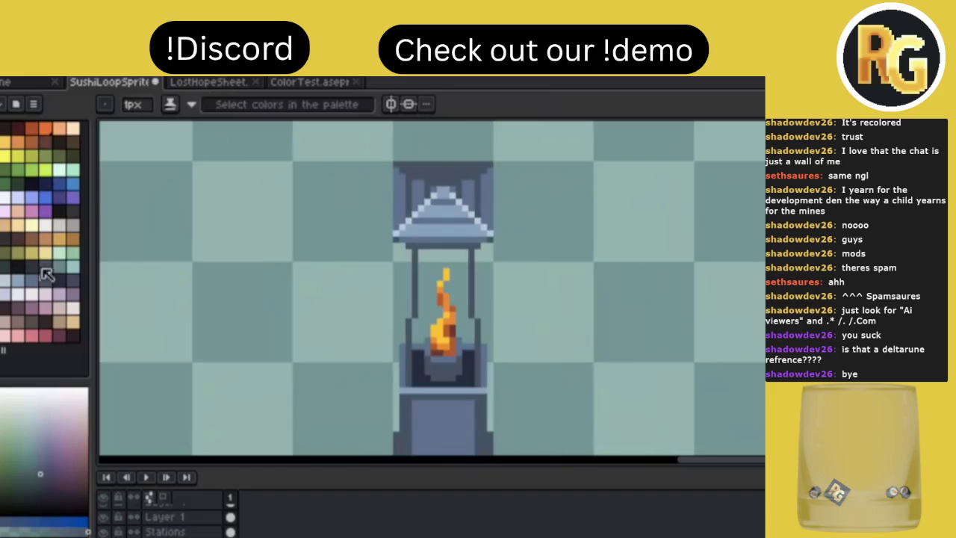
# Pick a dark colour and draw a first 1px line along the lantern's top
pyautogui.click(58, 279)
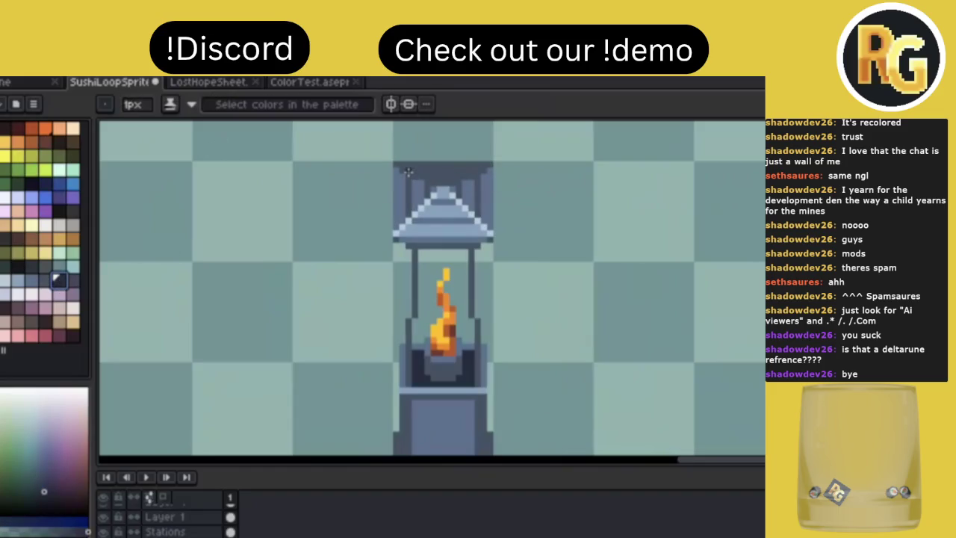
pyautogui.moveTo(412, 174); pyautogui.dragTo(471, 173)
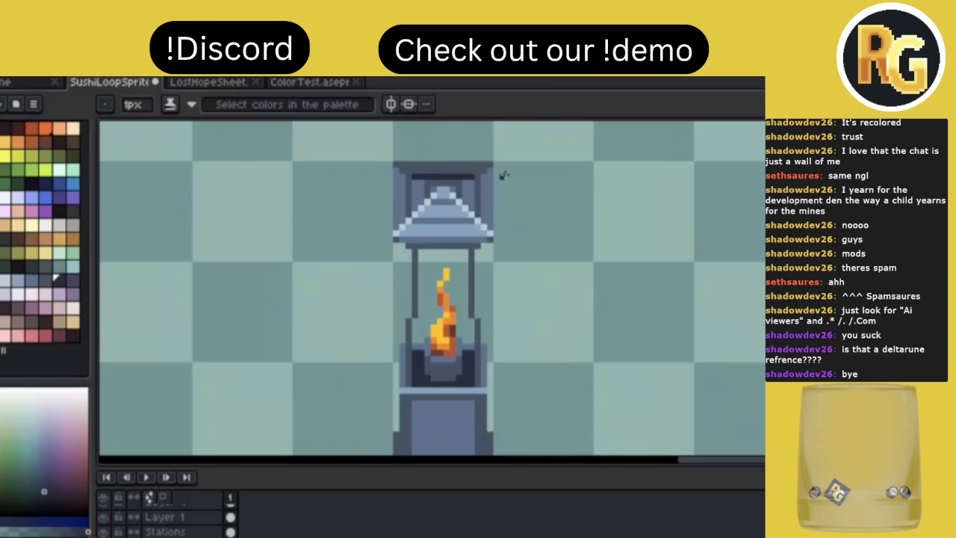
pyautogui.scroll(-2, 564, 169)
pyautogui.scroll(-1, 567, 135)
pyautogui.scroll(3, 564, 169)
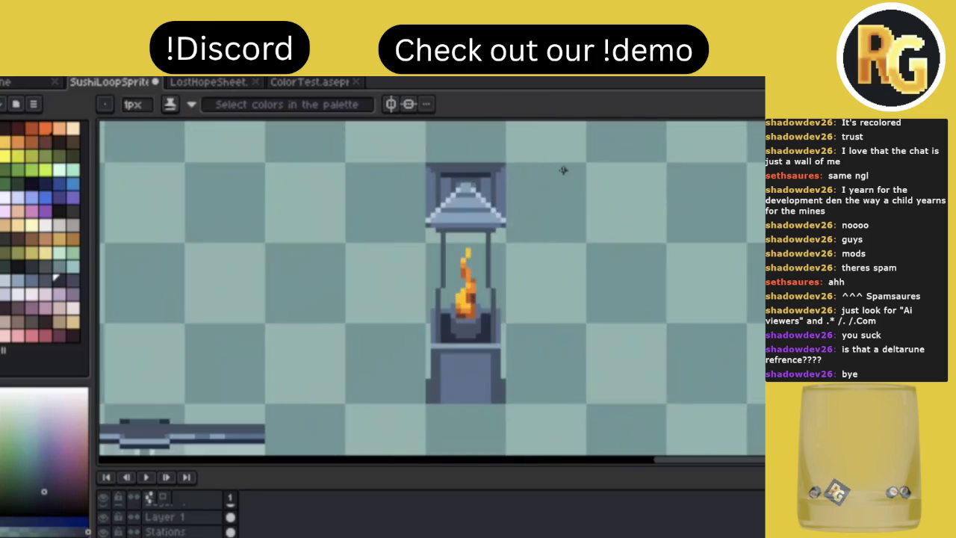
pyautogui.scroll(1, 505, 149)
# Draw the dark line across the whole roof top and zoom in and out to check it
pyautogui.moveTo(495, 188); pyautogui.dragTo(360, 188)
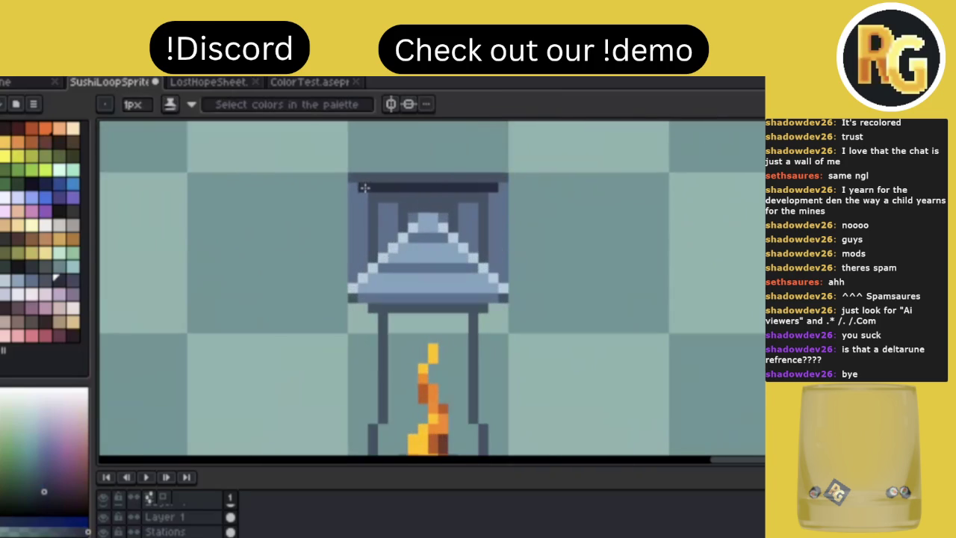
pyautogui.scroll(-2, 494, 207)
pyautogui.scroll(-2, 540, 196)
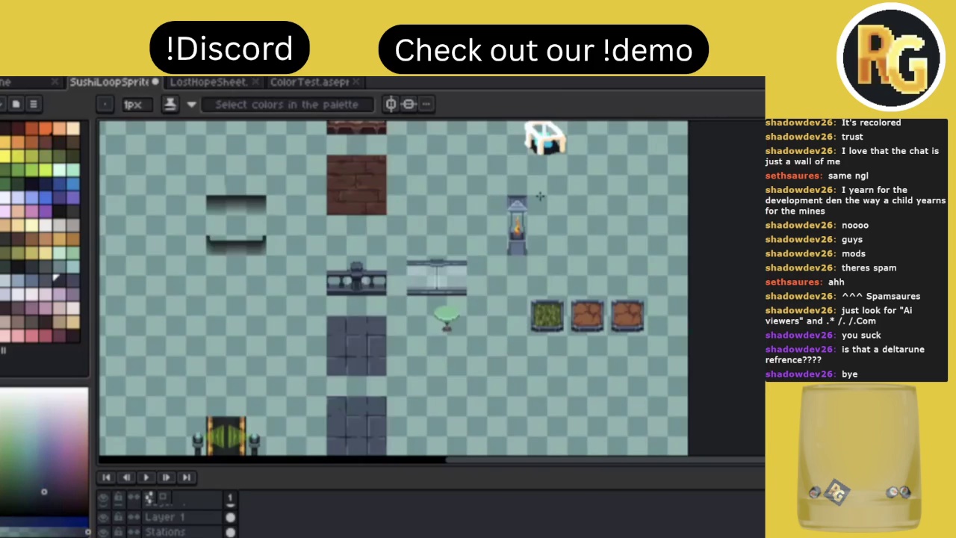
pyautogui.scroll(4, 540, 196)
pyautogui.scroll(-2, 540, 195)
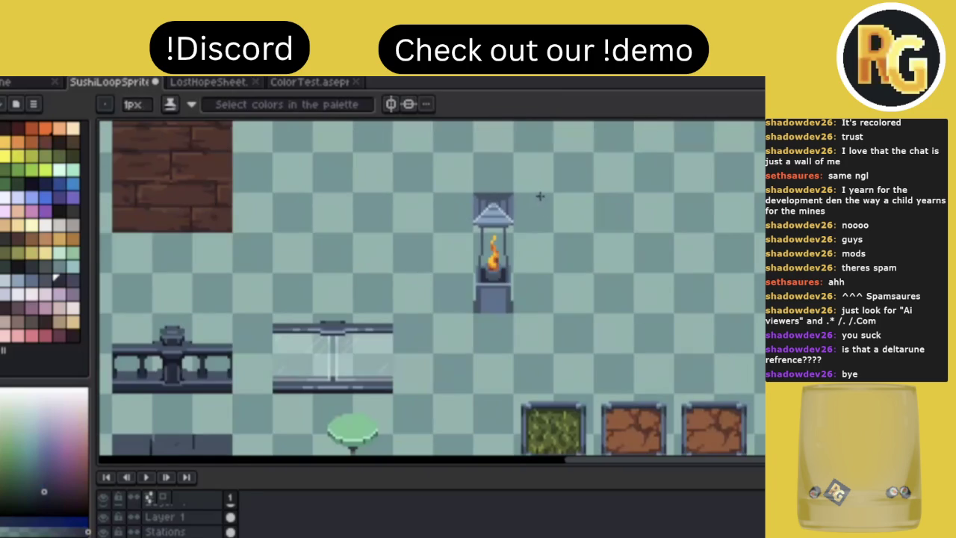
pyautogui.scroll(1, 540, 195)
pyautogui.scroll(1, 540, 196)
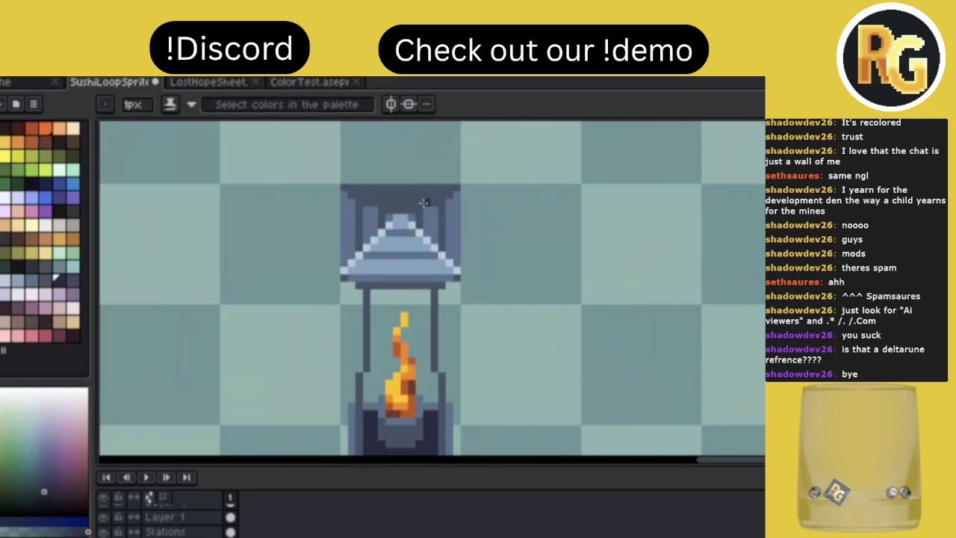
pyautogui.scroll(-2, 504, 168)
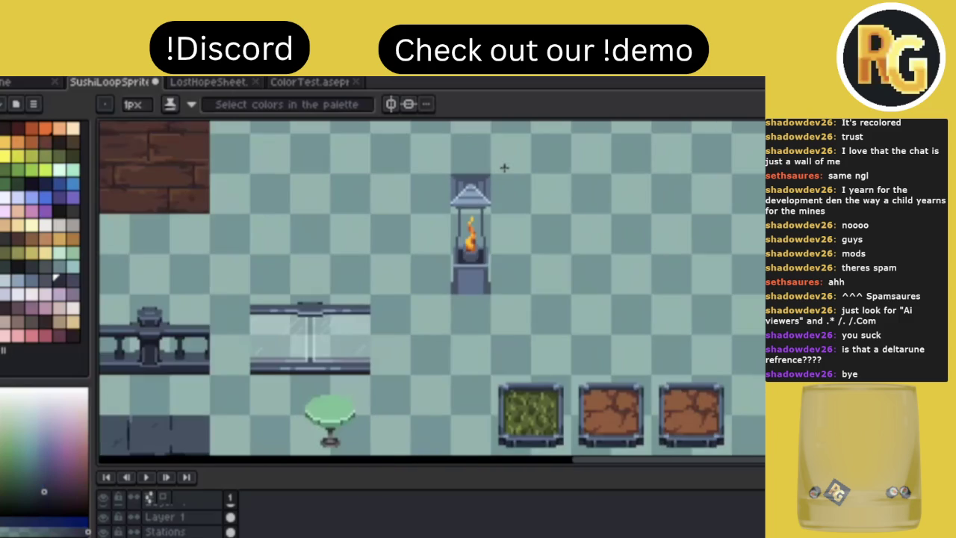
pyautogui.scroll(-1, 504, 167)
pyautogui.scroll(2, 504, 169)
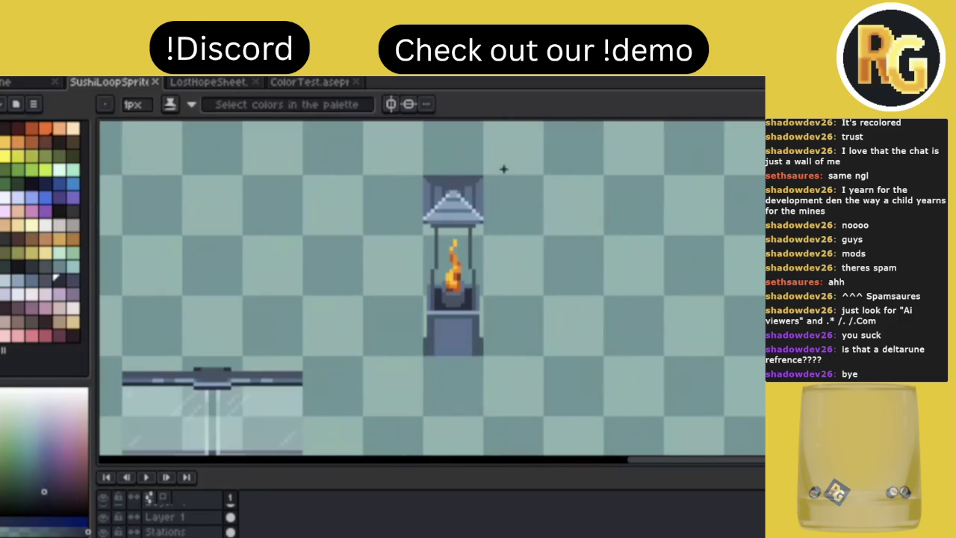
pyautogui.scroll(-1, 535, 252)
pyautogui.scroll(-1, 536, 252)
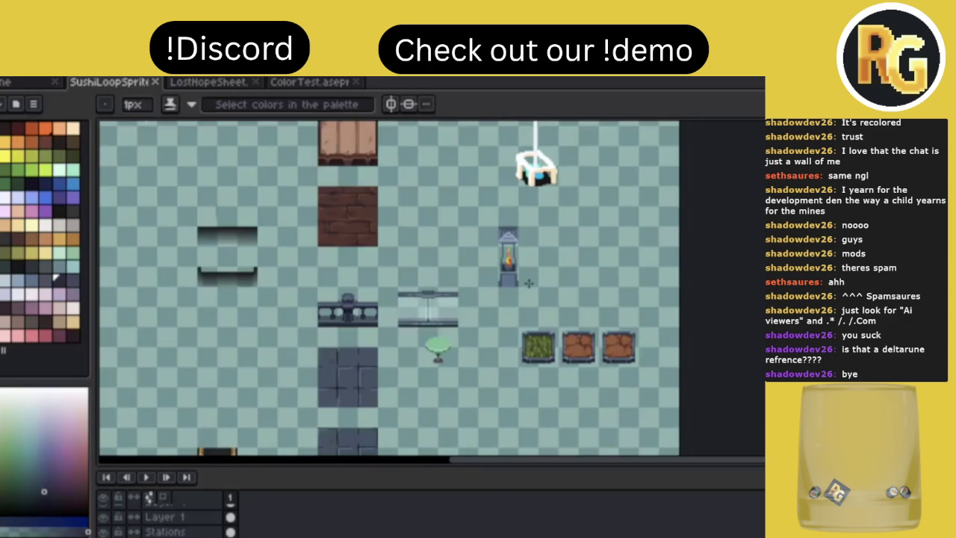
pyautogui.scroll(2, 530, 270)
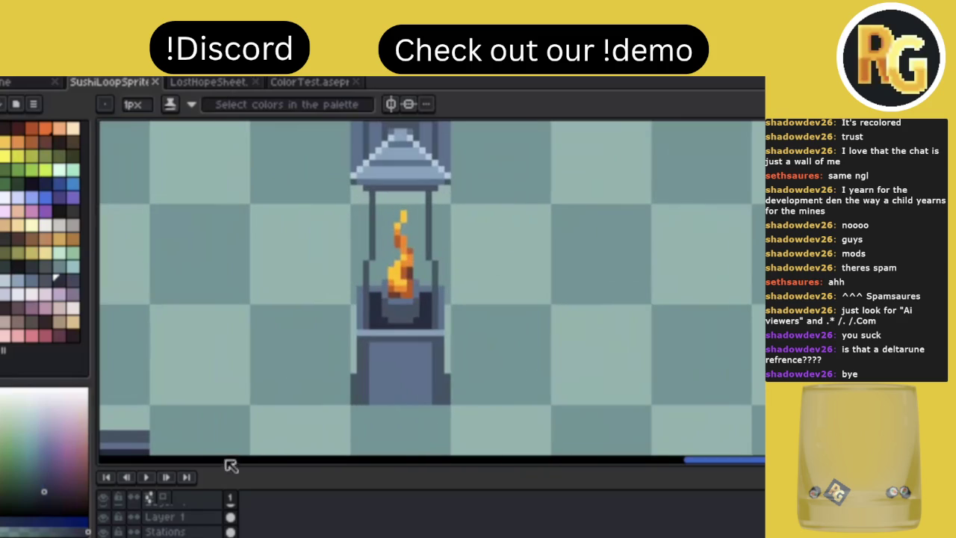
# Select the lantern's roof with the rectangular marquee and stretch it taller
pyautogui.keyDown('alt'); pyautogui.click(376, 280); pyautogui.keyUp('alt')
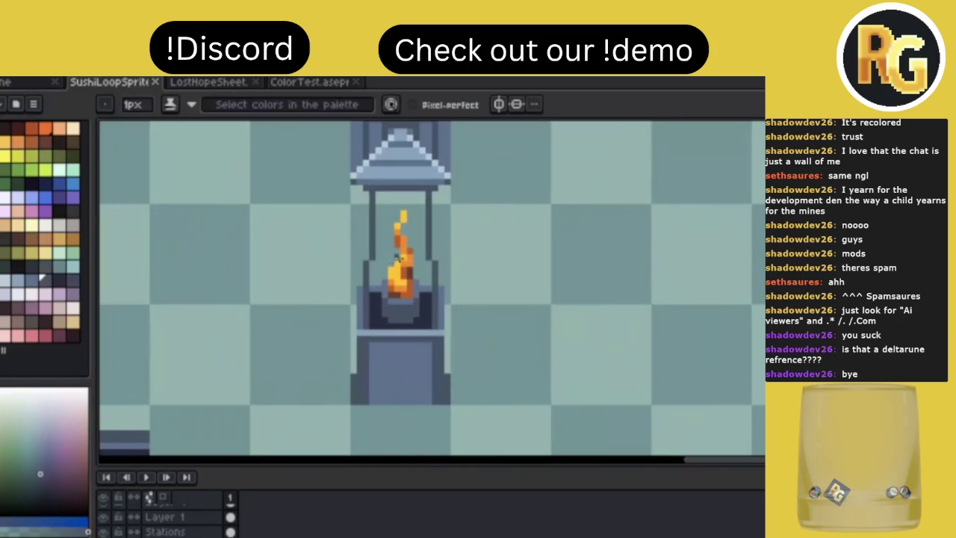
pyautogui.press('m')
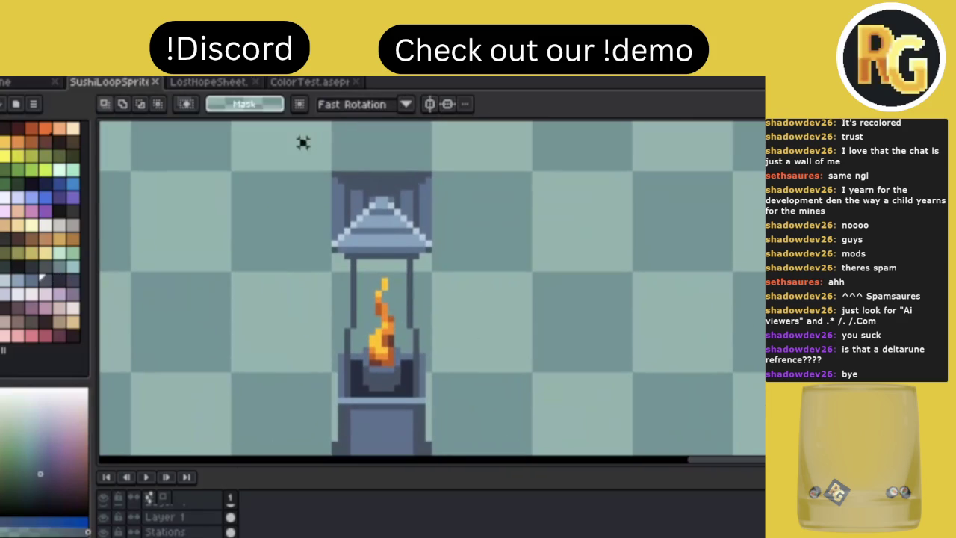
pyautogui.moveTo(302, 141)
pyautogui.mouseDown()
pyautogui.moveTo(450, 237)
pyautogui.moveTo(468, 270)
pyautogui.mouseUp()
pyautogui.press('Return')
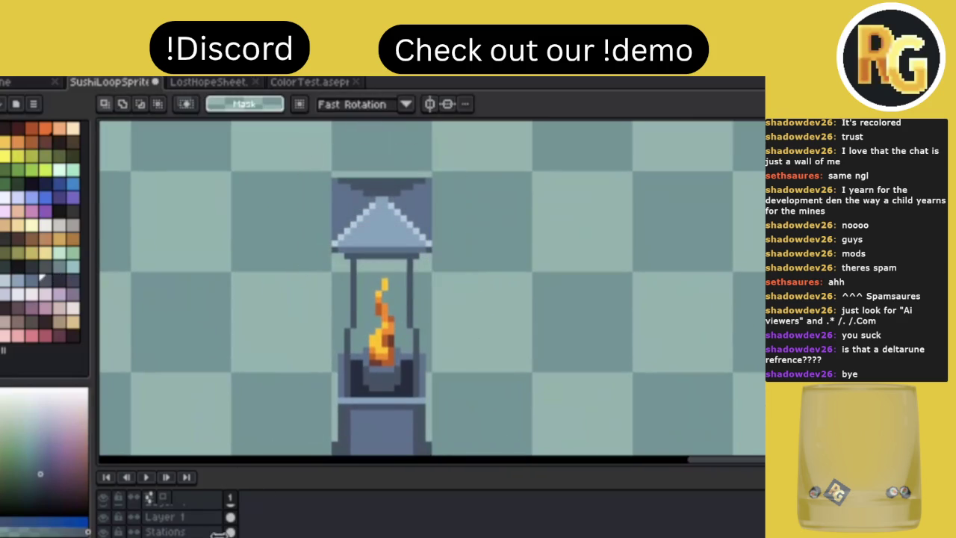
pyautogui.hotkey('ctrl', 'shift', 'd')
pyautogui.hotkey('ctrl', 'd')
pyautogui.scroll(-3, 463, 341)
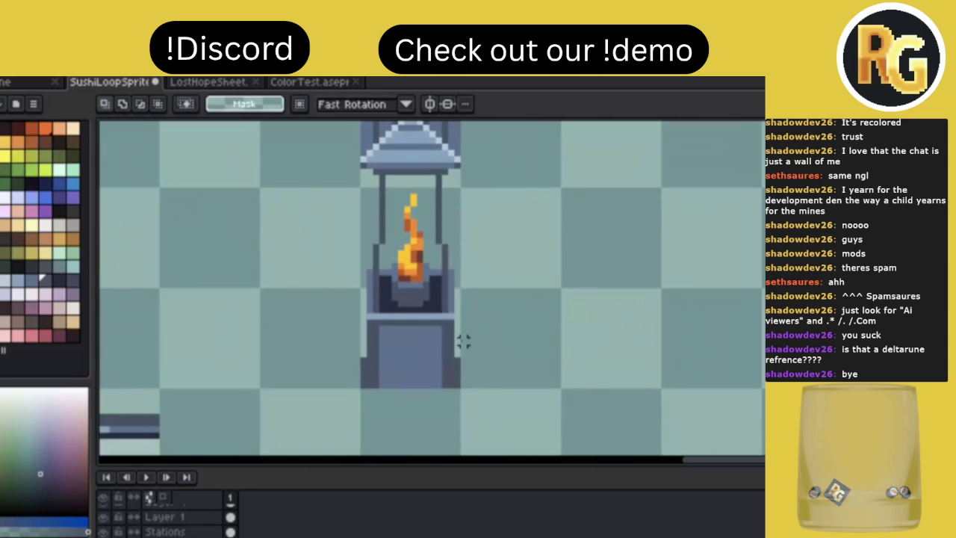
# Sample the pedestal's lighter body colour and repaint its dark left strip
pyautogui.press('i')
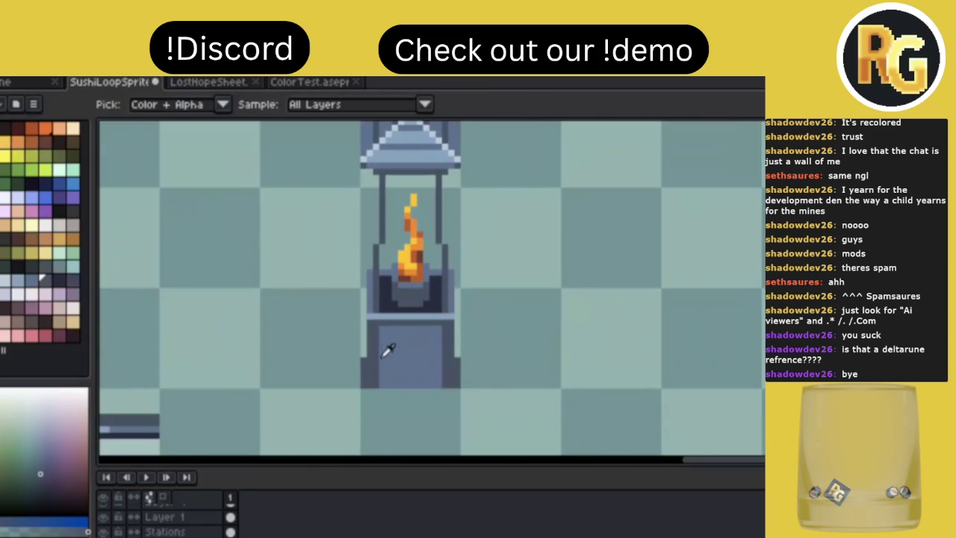
pyautogui.click(403, 346)
pyautogui.press('b')
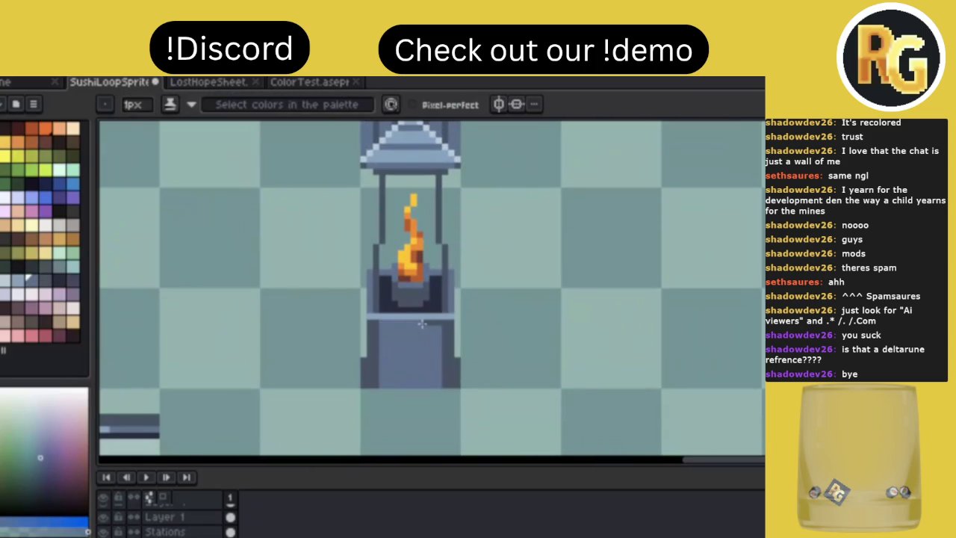
pyautogui.moveTo(377, 354); pyautogui.dragTo(375, 382)
# Fill the pedestal's left side and dark right strip with the body colour
pyautogui.keyDown('alt'); pyautogui.click(379, 332); pyautogui.keyUp('alt')
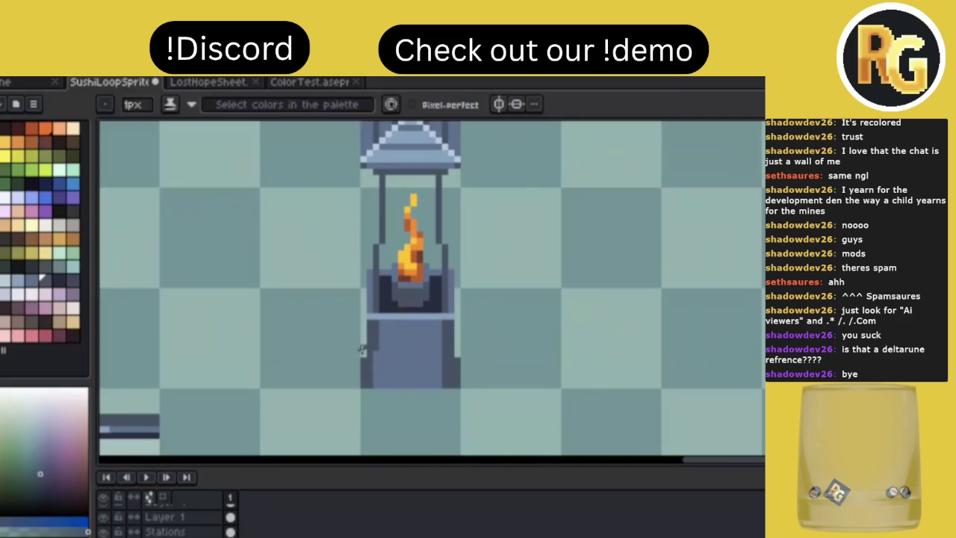
pyautogui.keyDown('alt'); pyautogui.click(381, 354); pyautogui.keyUp('alt')
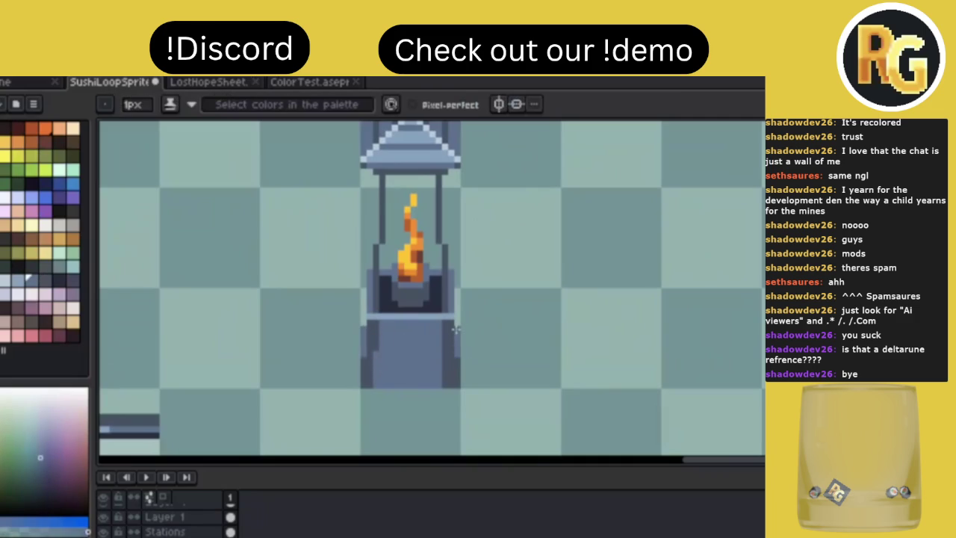
pyautogui.keyDown('alt'); pyautogui.click(380, 331); pyautogui.keyUp('alt')
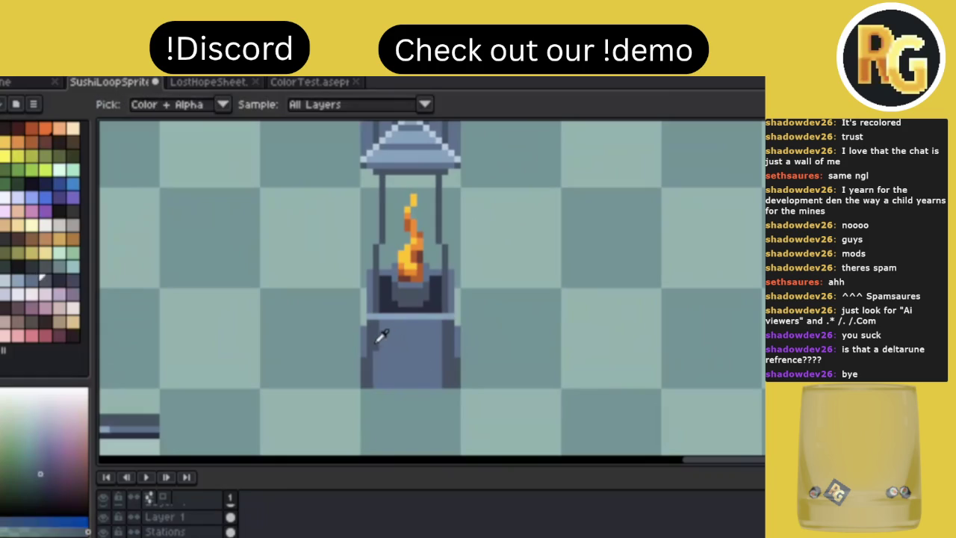
pyautogui.press('g')
pyautogui.click(376, 338)
pyautogui.click(451, 351)
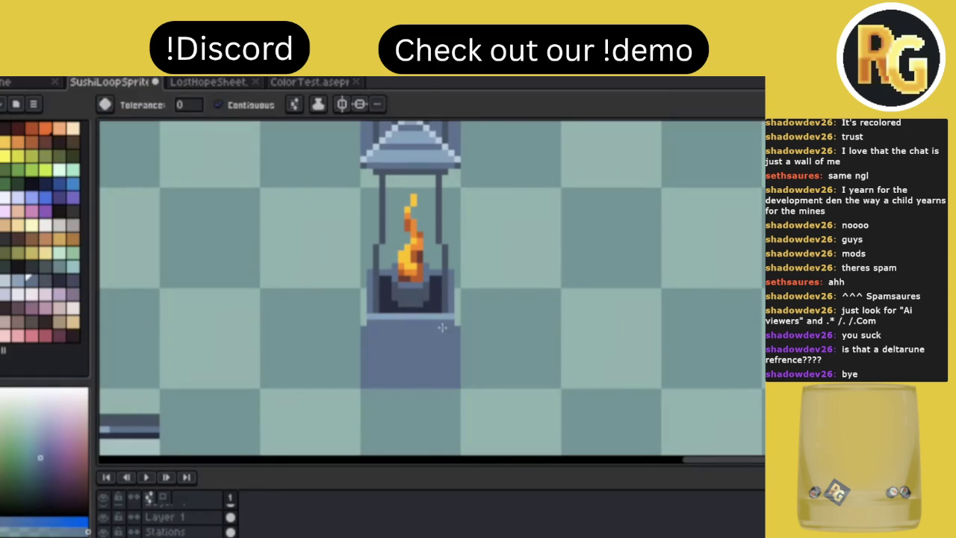
pyautogui.keyDown('alt'); pyautogui.click(453, 299); pyautogui.keyUp('alt')
# Draw dark 1px vertical outlines down the pedestal's left and right edges, undoing a stray pixel
pyautogui.press('b')
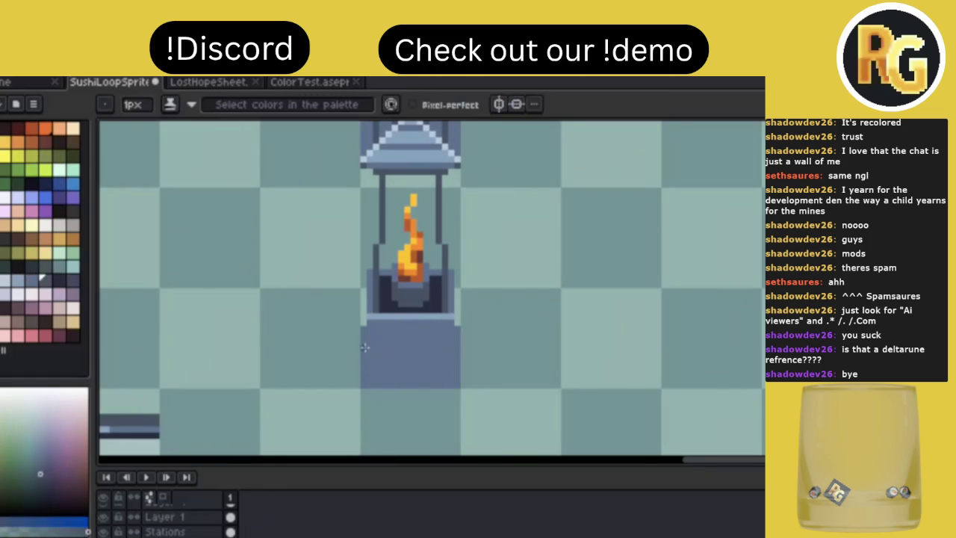
pyautogui.moveTo(365, 347); pyautogui.dragTo(361, 375)
pyautogui.moveTo(457, 345); pyautogui.dragTo(456, 364)
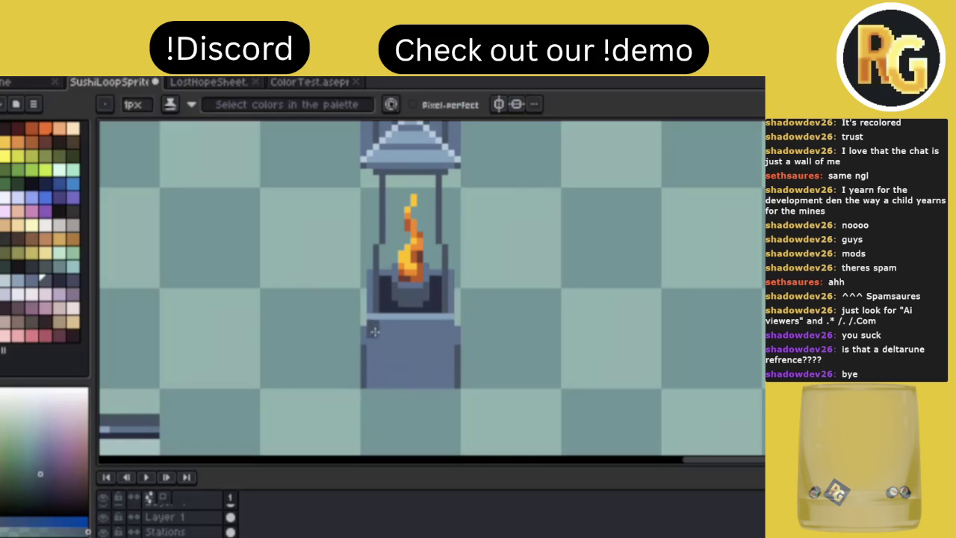
pyautogui.moveTo(374, 330); pyautogui.dragTo(382, 380)
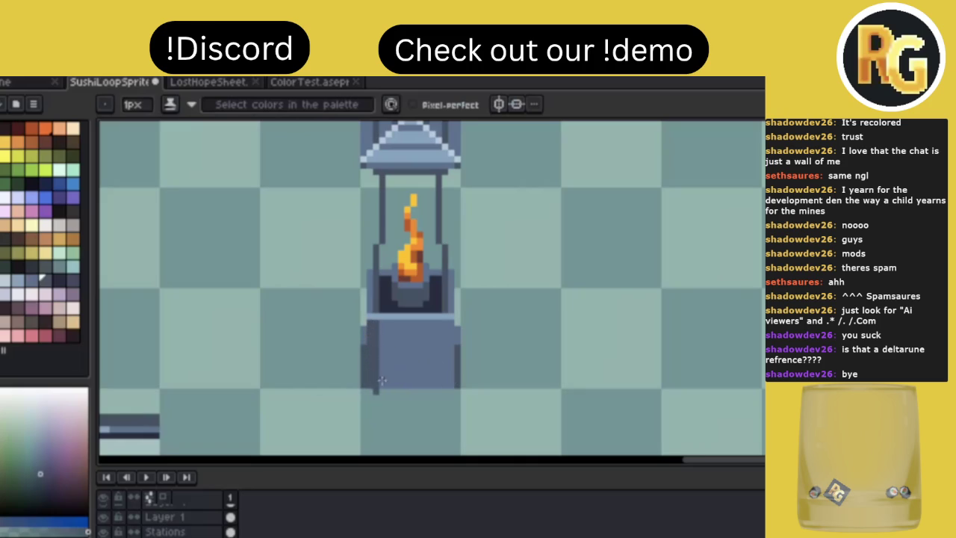
pyautogui.hotkey('ctrl', 'z')
pyautogui.moveTo(445, 323); pyautogui.dragTo(446, 374)
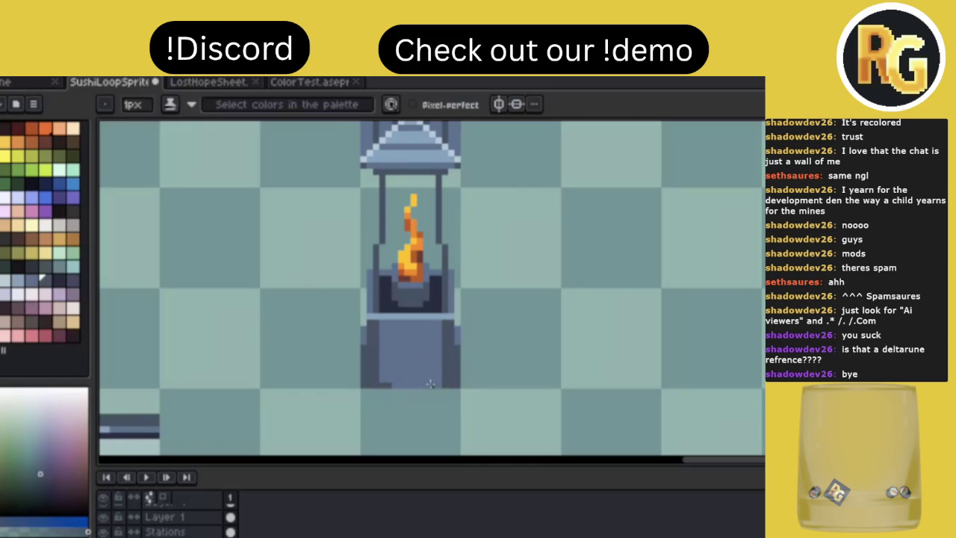
# Darken the pedestal's lower-left and lower-right edges with a darker shade
pyautogui.scroll(-3, 564, 353)
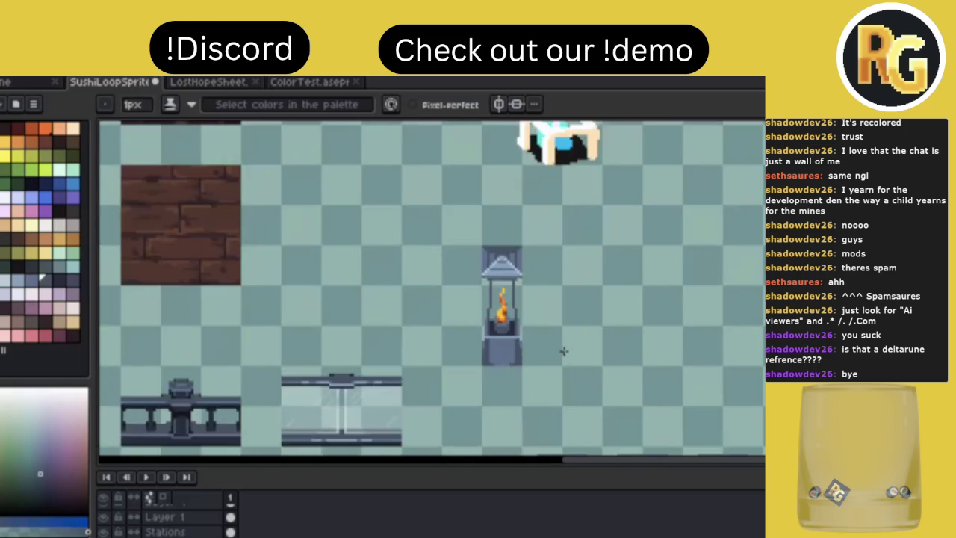
pyautogui.scroll(-1, 563, 351)
pyautogui.scroll(3, 563, 351)
pyautogui.scroll(2, 563, 351)
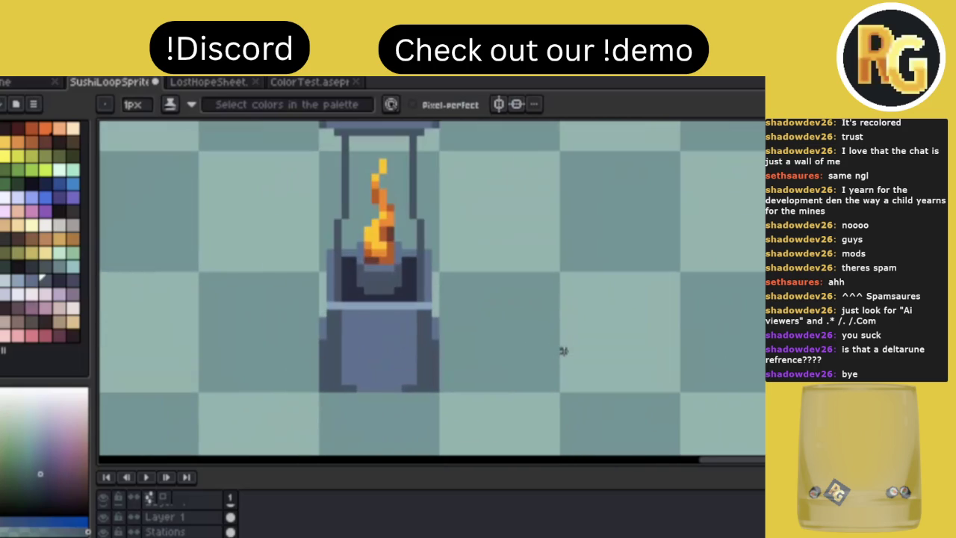
pyautogui.keyDown('alt'); pyautogui.click(305, 337); pyautogui.keyUp('alt')
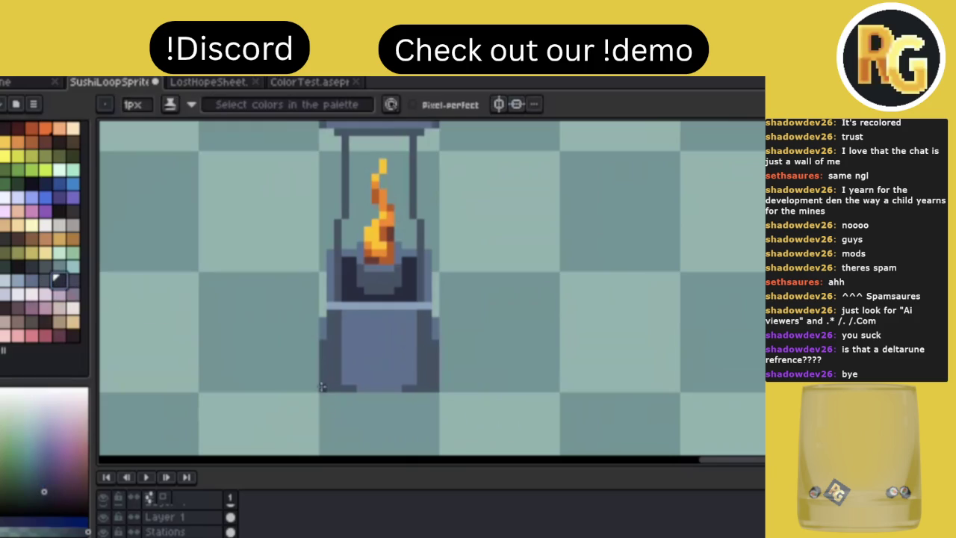
pyautogui.moveTo(323, 390); pyautogui.dragTo(322, 365)
pyautogui.moveTo(437, 386); pyautogui.dragTo(436, 362)
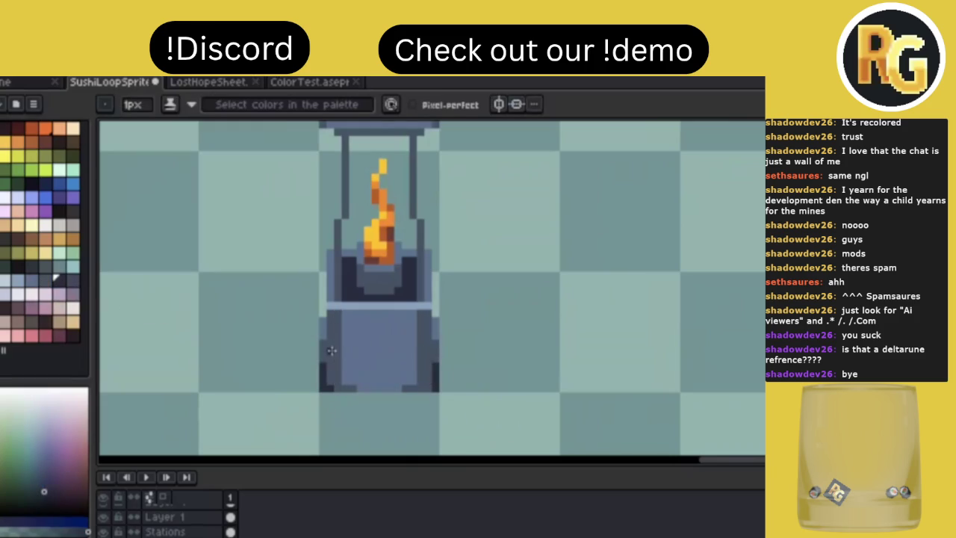
pyautogui.press('i')
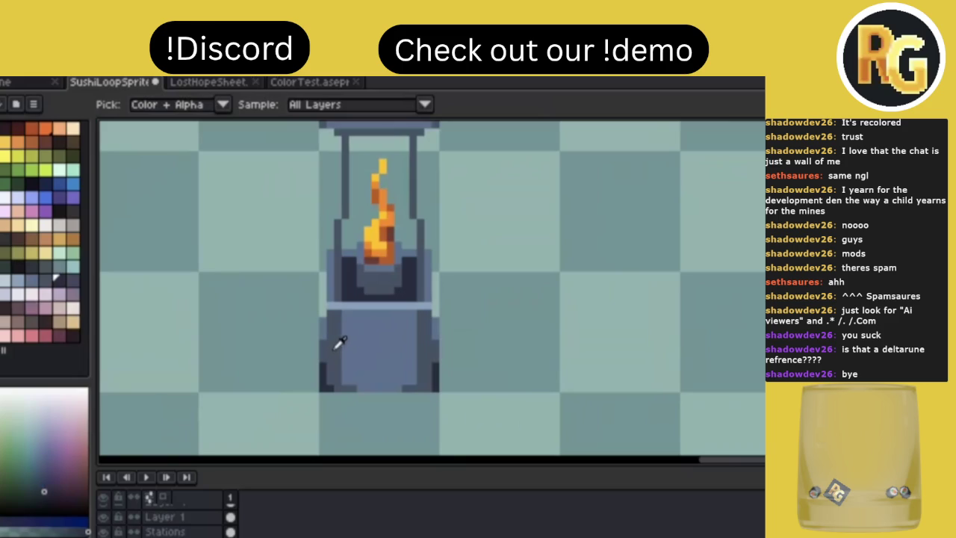
pyautogui.click(336, 348)
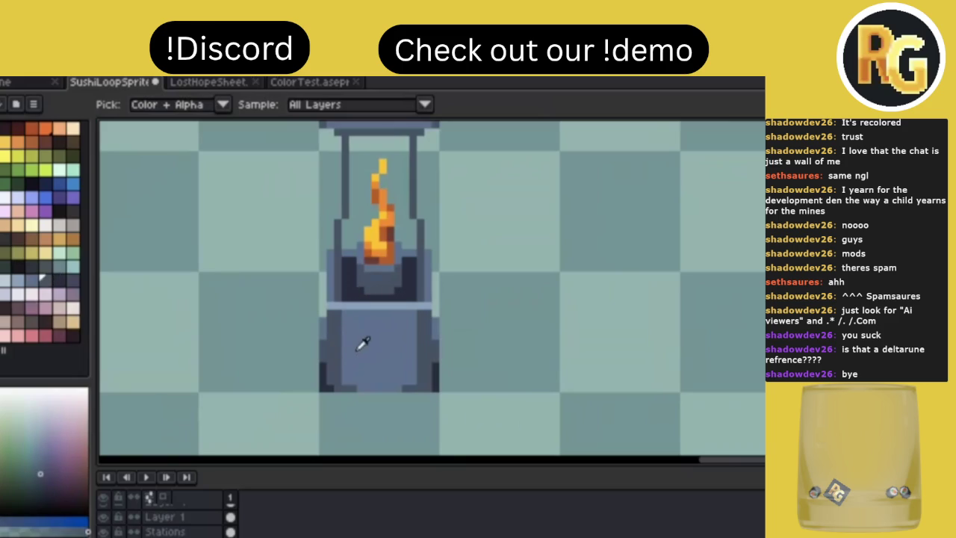
# Sample the pot's light blue and draw a highlight column down its left edge
pyautogui.press('b')
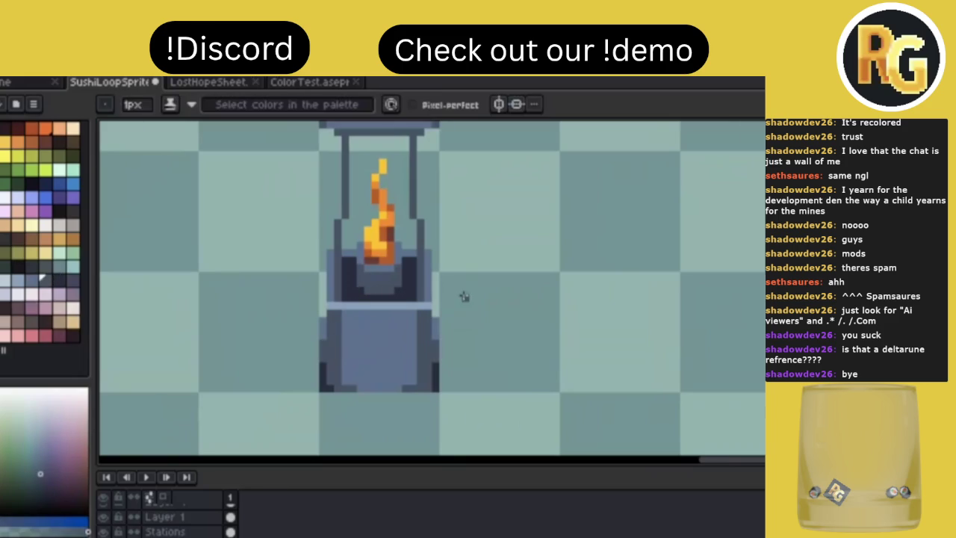
pyautogui.scroll(-3, 464, 297)
pyautogui.scroll(3, 464, 297)
pyautogui.scroll(1, 461, 295)
pyautogui.press('i')
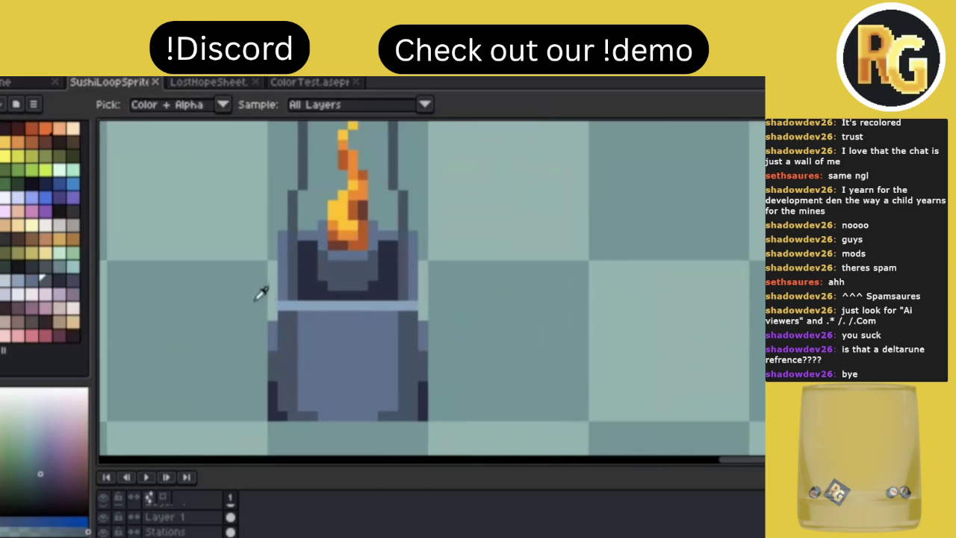
pyautogui.click(283, 305)
pyautogui.press('b')
pyautogui.moveTo(282, 299); pyautogui.dragTo(282, 273)
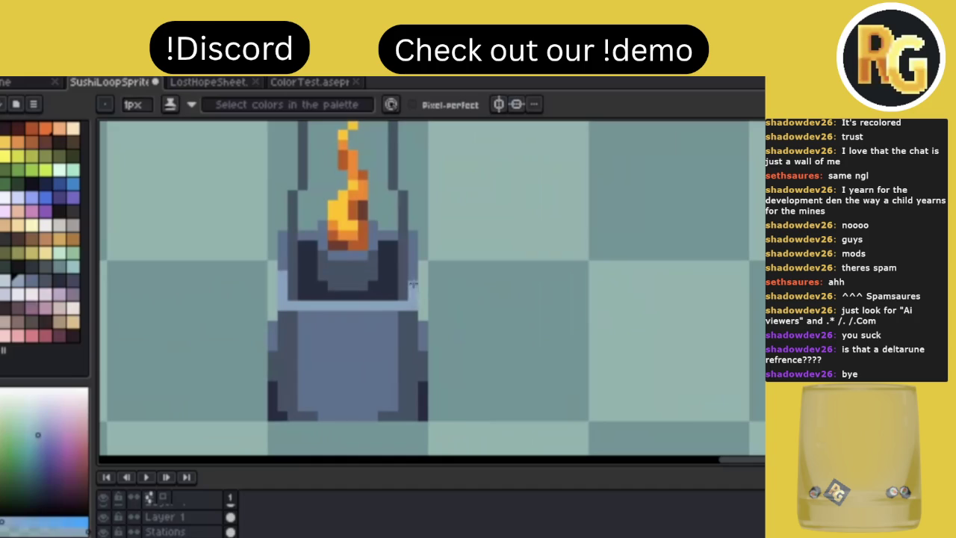
pyautogui.press('i')
pyautogui.press('b')
# Add a light-blue row and extra light pixels across the pot's inner rim
pyautogui.press('i')
pyautogui.click(388, 262)
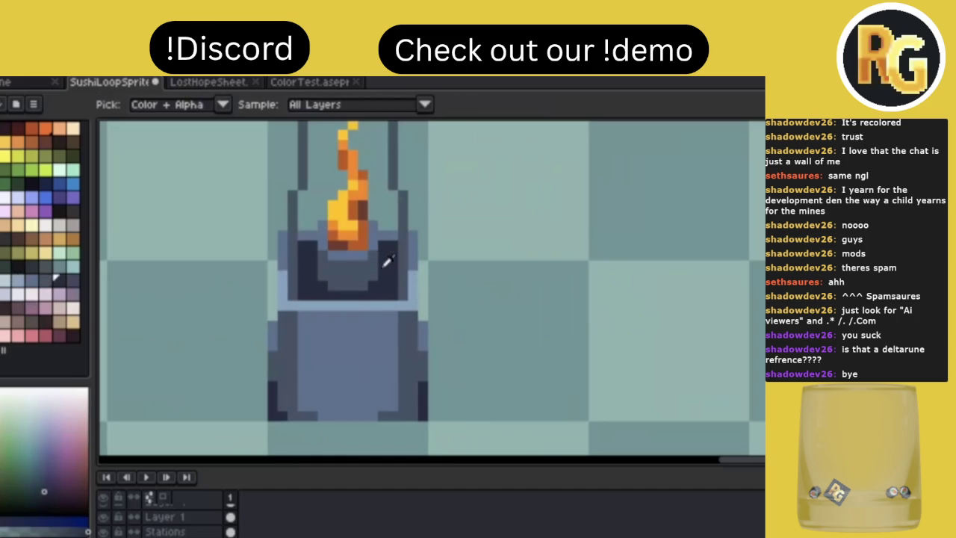
pyautogui.click(351, 301)
pyautogui.press('b')
pyautogui.moveTo(332, 256)
pyautogui.mouseDown()
pyautogui.moveTo(368, 256)
pyautogui.moveTo(336, 284)
pyautogui.moveTo(364, 287)
pyautogui.mouseUp()
pyautogui.press('i')
pyautogui.click(361, 269)
pyautogui.press('b')
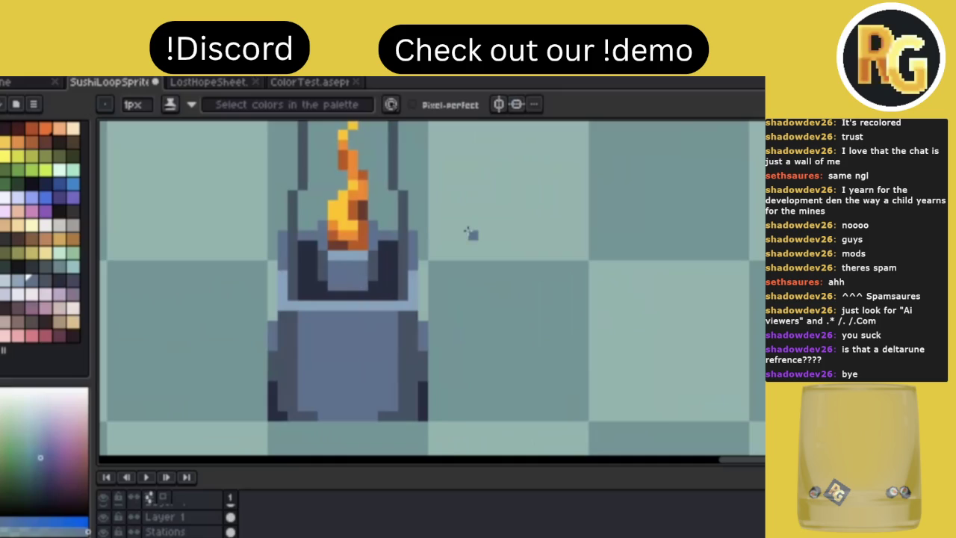
pyautogui.scroll(-3, 471, 233)
pyautogui.scroll(-2, 469, 231)
pyautogui.scroll(-1, 467, 230)
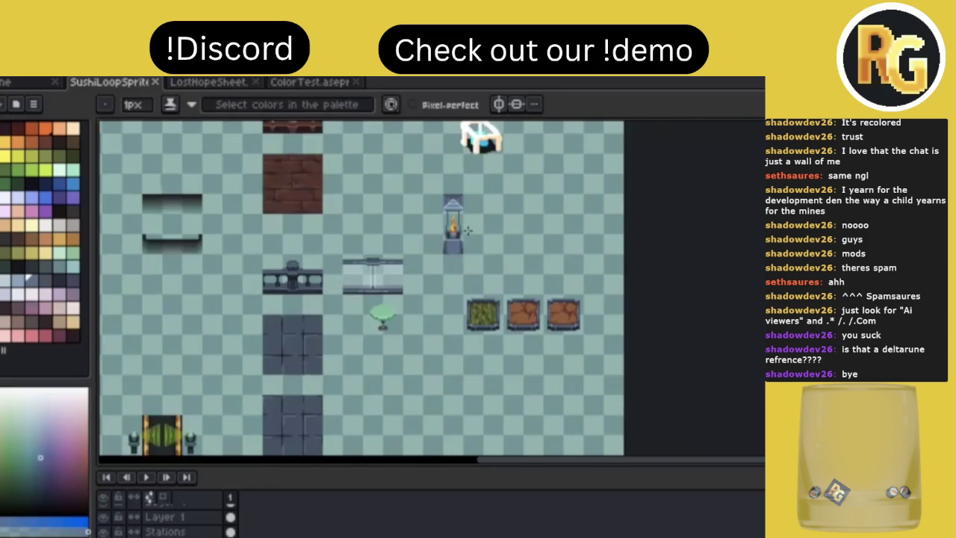
pyautogui.scroll(3, 467, 231)
pyautogui.scroll(2, 467, 232)
# Sample a darker blue and pencil the first strokes of the square spiral emblem on the pedestal
pyautogui.press('i')
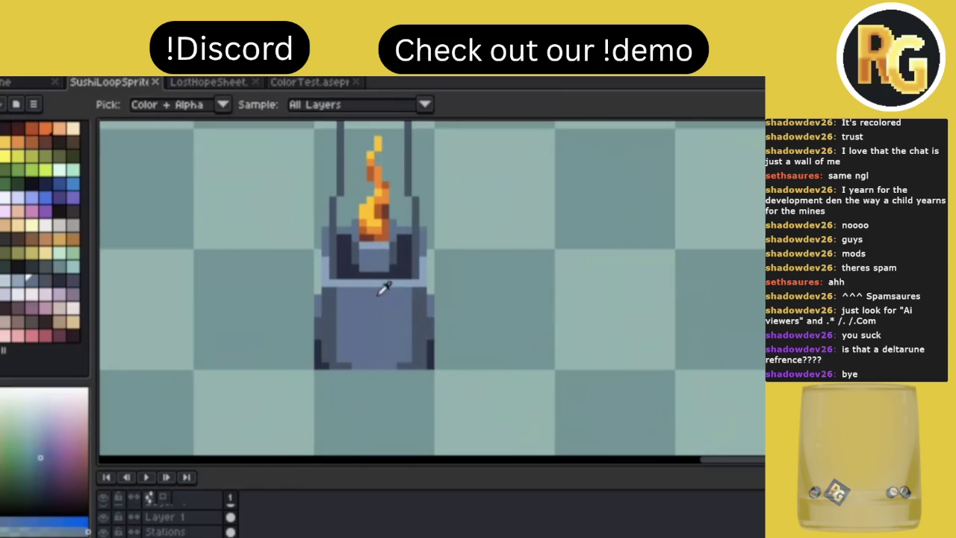
pyautogui.click(425, 323)
pyautogui.press('b')
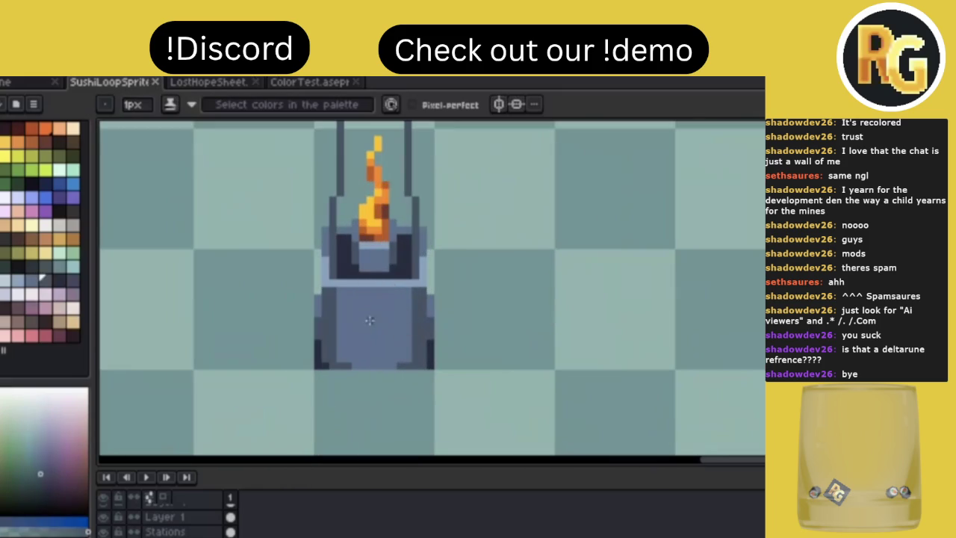
pyautogui.moveTo(354, 299); pyautogui.dragTo(394, 350)
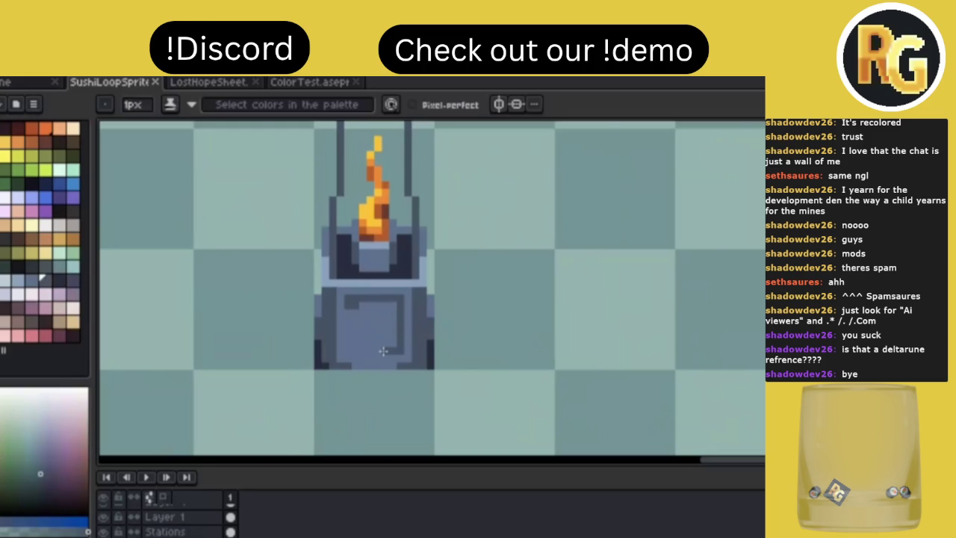
pyautogui.scroll(-5, 383, 351)
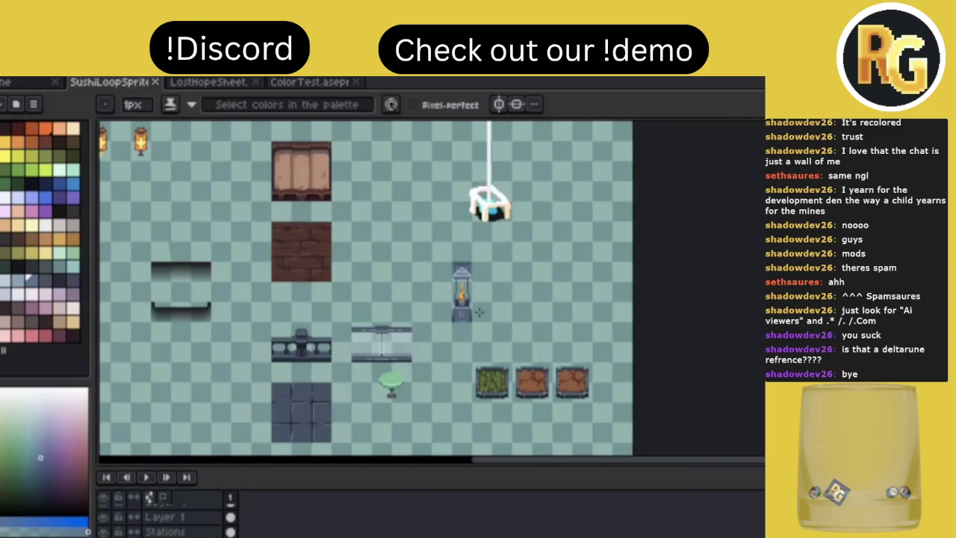
pyautogui.scroll(5, 479, 312)
pyautogui.scroll(2, 434, 299)
pyautogui.keyDown('alt'); pyautogui.click(420, 294); pyautogui.keyUp('alt')
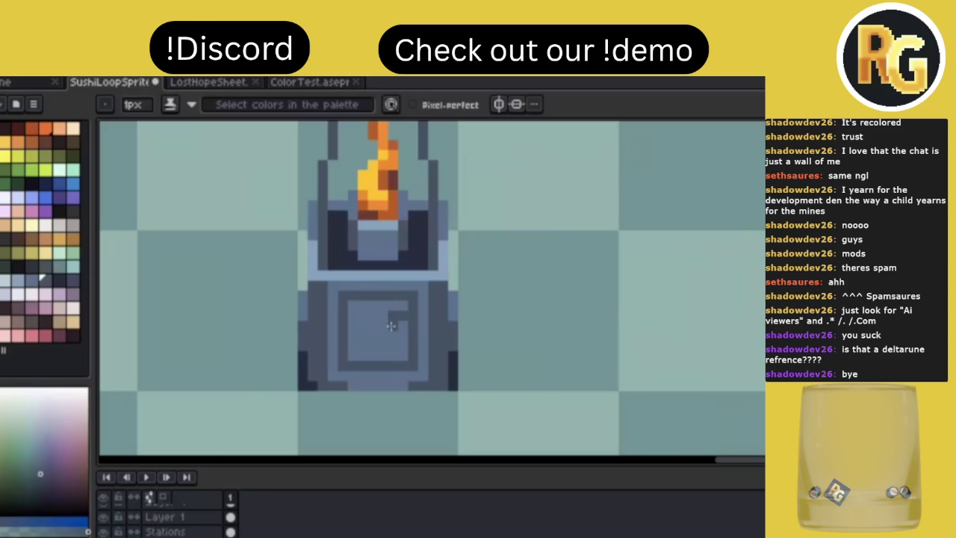
pyautogui.moveTo(408, 313)
pyautogui.mouseDown()
pyautogui.moveTo(368, 344)
pyautogui.moveTo(374, 357)
pyautogui.moveTo(360, 302)
pyautogui.moveTo(348, 314)
pyautogui.moveTo(367, 310)
pyautogui.mouseUp()
pyautogui.scroll(-2, 509, 303)
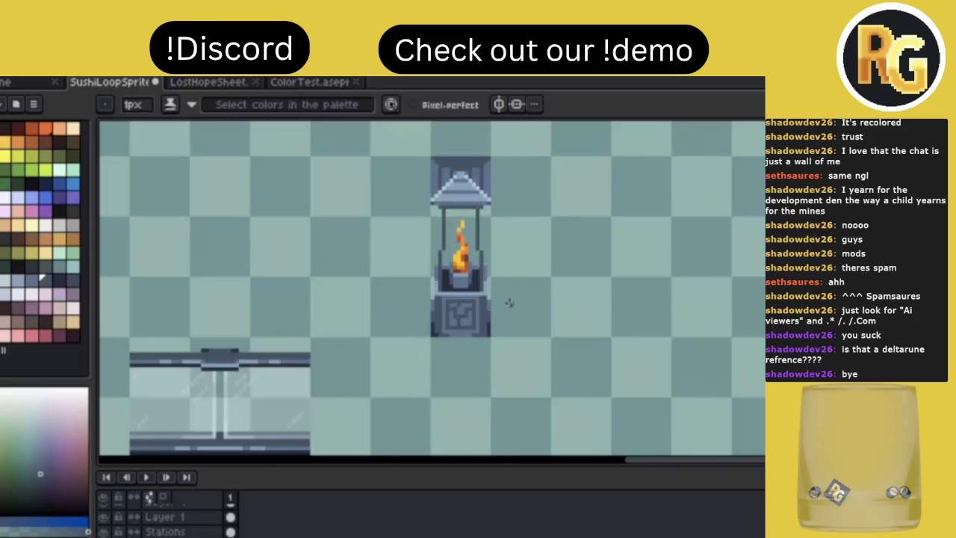
pyautogui.scroll(-1, 509, 303)
pyautogui.scroll(-1, 509, 303)
pyautogui.scroll(3, 509, 302)
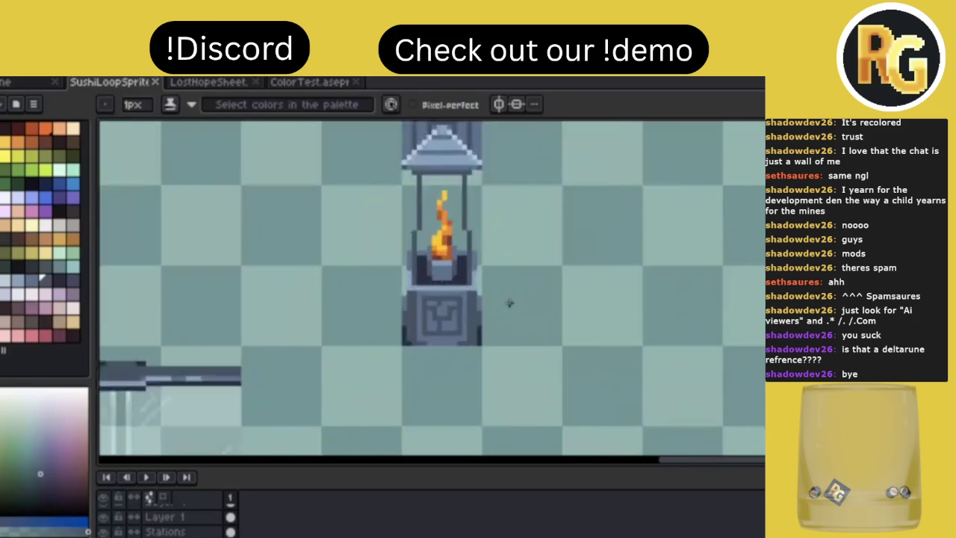
pyautogui.scroll(1, 469, 333)
pyautogui.scroll(-2, 549, 322)
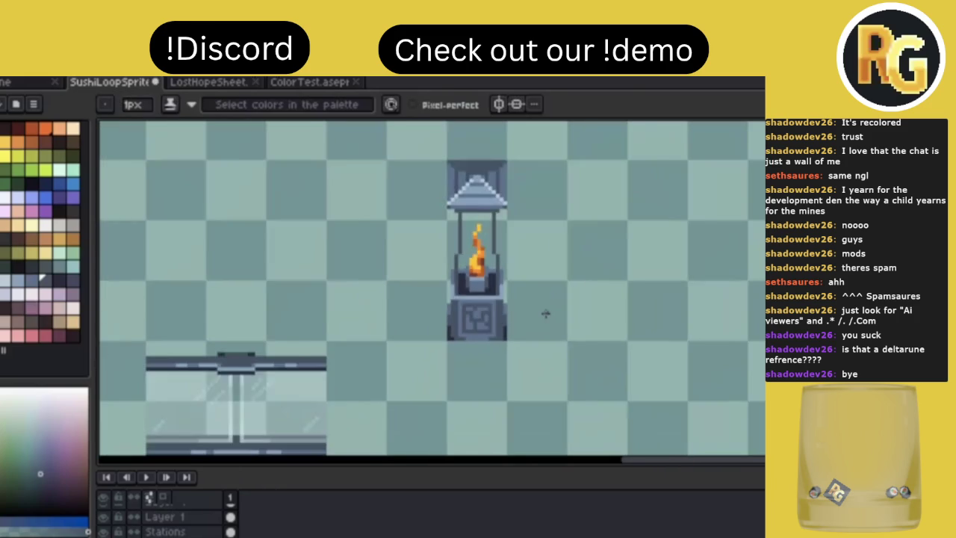
pyautogui.scroll(-1, 550, 321)
pyautogui.press('ctrl')
pyautogui.scroll(-1, 549, 318)
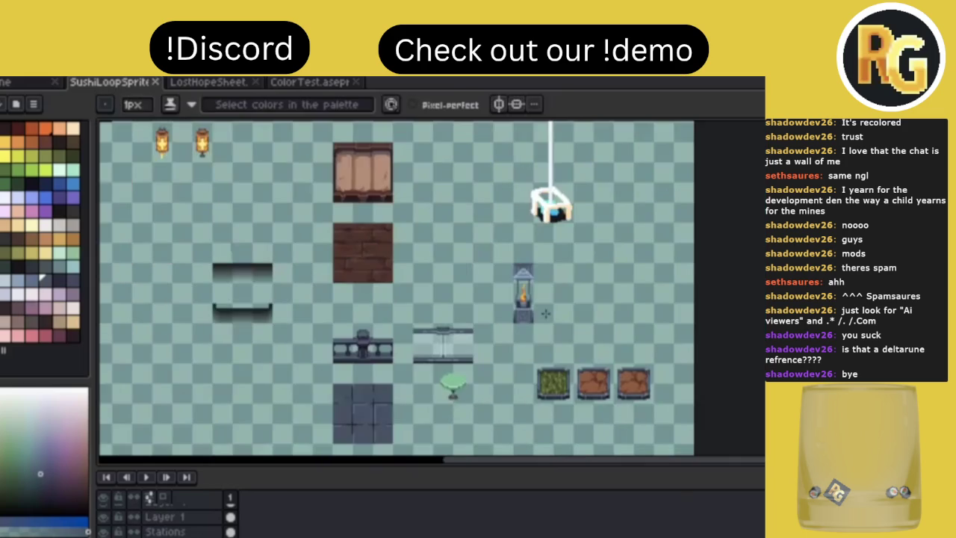
pyautogui.scroll(3, 546, 313)
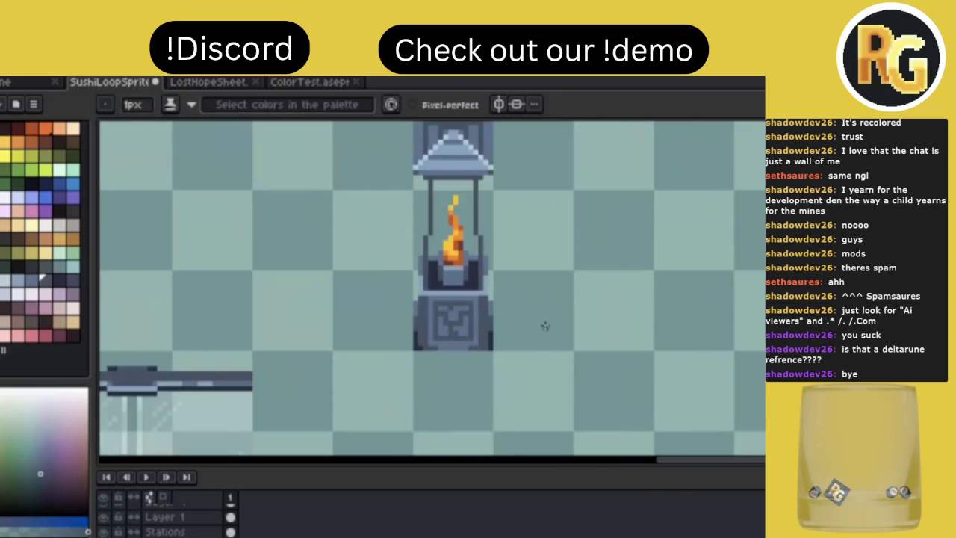
pyautogui.scroll(-2, 545, 327)
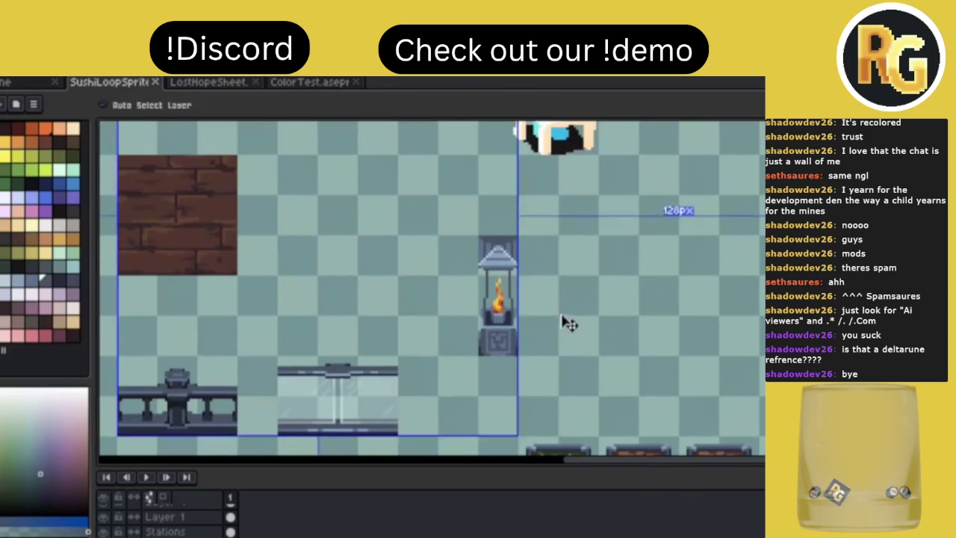
pyautogui.scroll(3, 553, 326)
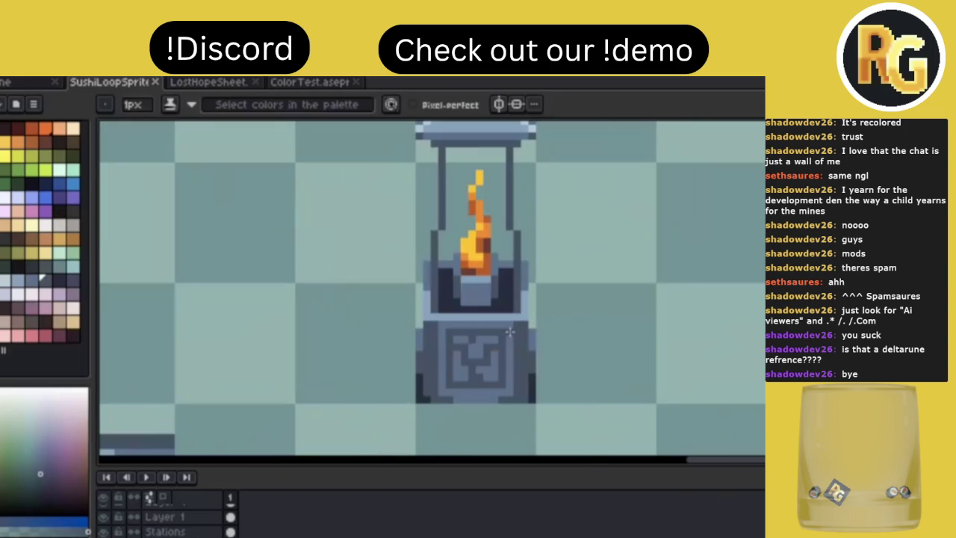
# Darken the pedestal's left and right edge columns with the dark pillar colour and save
pyautogui.keyDown('alt'); pyautogui.click(423, 364); pyautogui.keyUp('alt')
pyautogui.moveTo(421, 320); pyautogui.dragTo(421, 398)
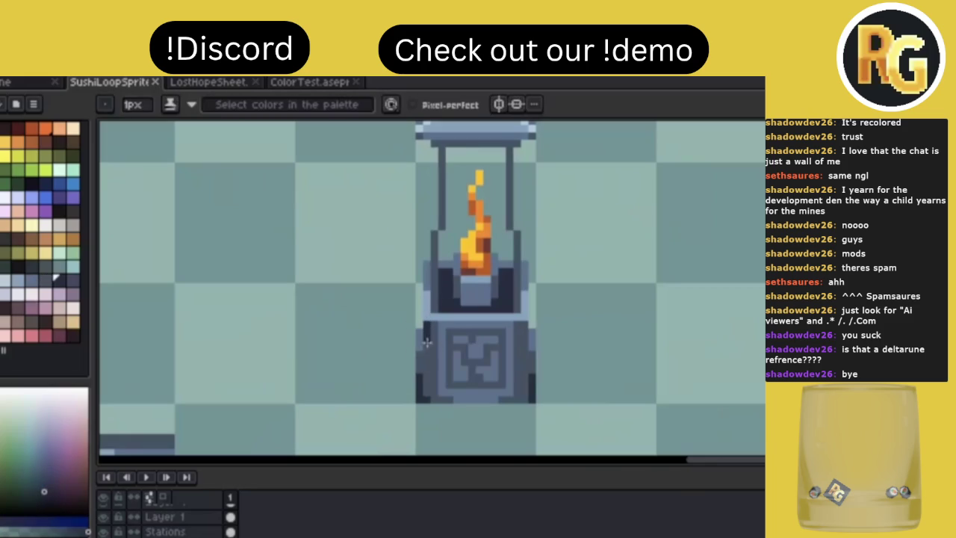
pyautogui.moveTo(523, 323); pyautogui.dragTo(525, 395)
pyautogui.scroll(-2, 615, 346)
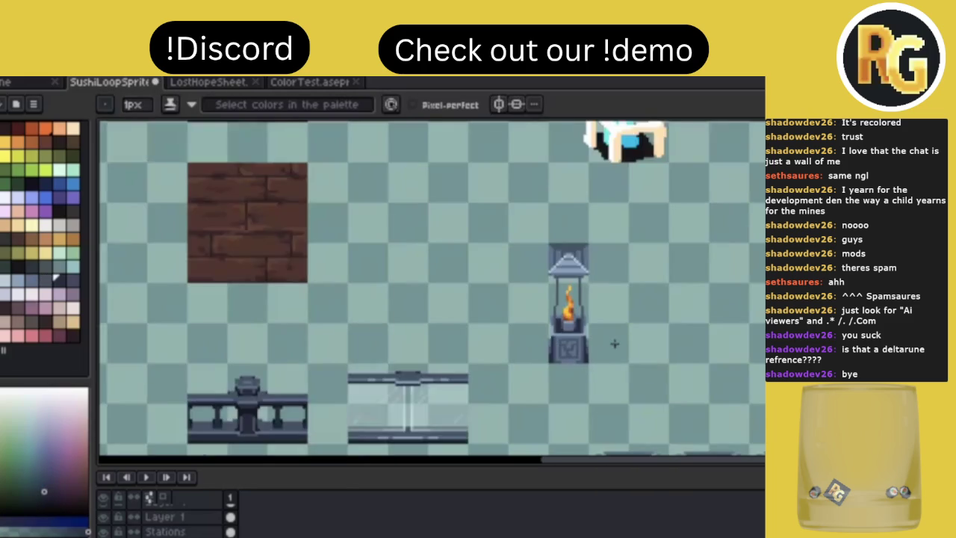
pyautogui.scroll(-1, 583, 329)
pyautogui.hotkey('ctrl', 's')
pyautogui.scroll(3, 565, 352)
pyautogui.scroll(2, 564, 352)
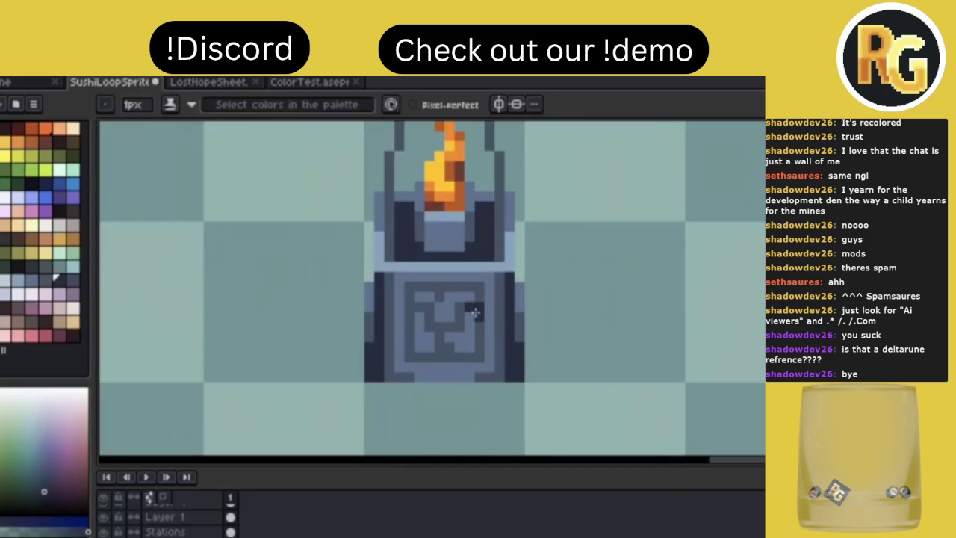
# Add dark pixels to the emblem's top row and sides to form a maze pattern, then save
pyautogui.moveTo(408, 306); pyautogui.dragTo(425, 306)
pyautogui.click(440, 289)
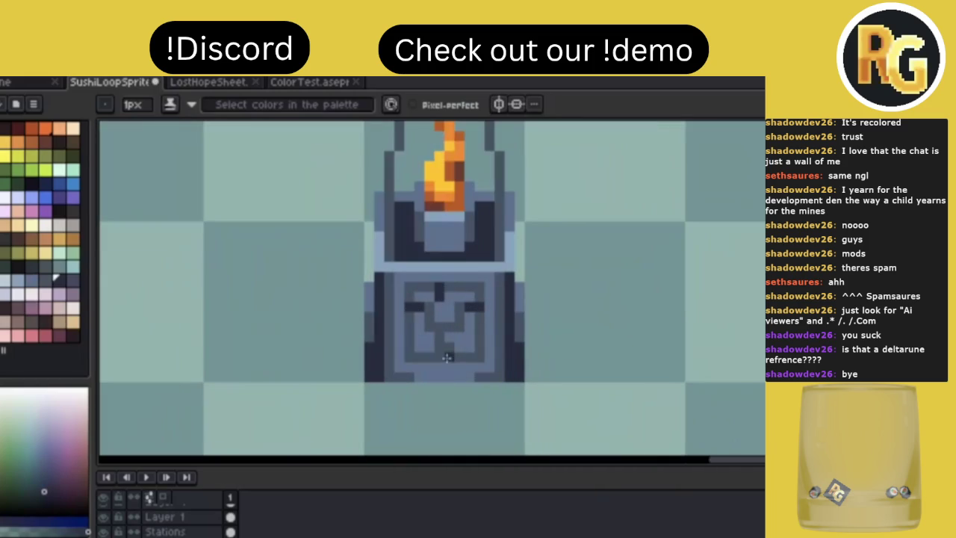
pyautogui.moveTo(448, 350); pyautogui.dragTo(433, 357)
pyautogui.moveTo(407, 317); pyautogui.dragTo(408, 327)
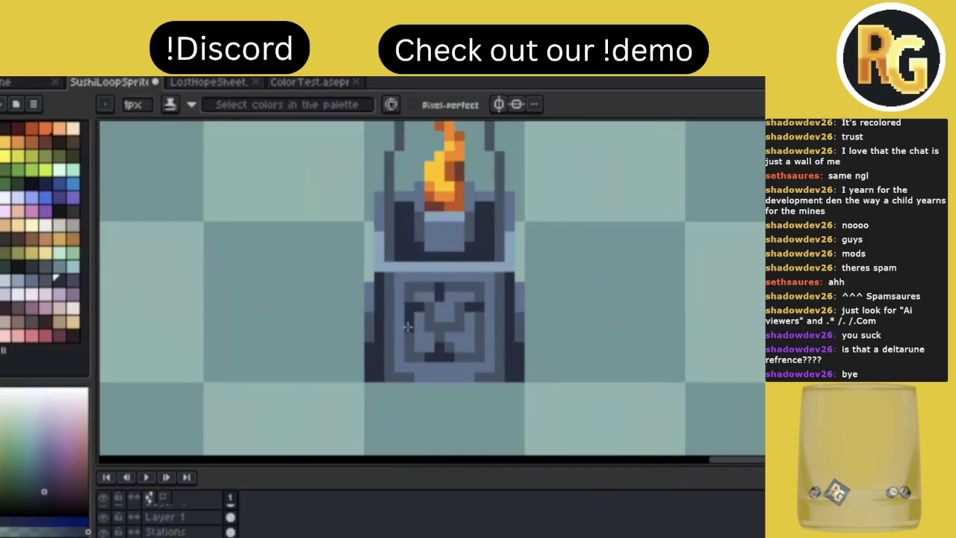
pyautogui.moveTo(427, 286); pyautogui.dragTo(469, 294)
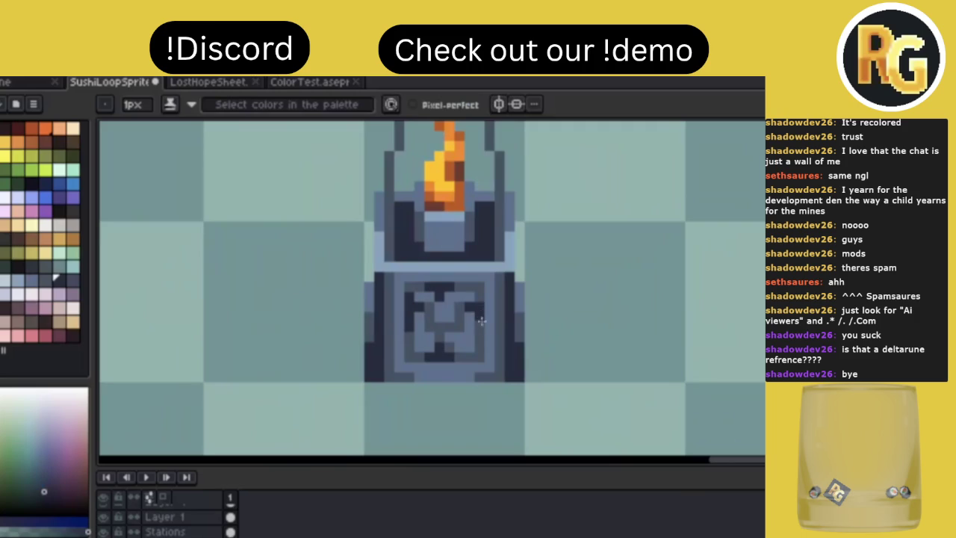
pyautogui.scroll(-3, 640, 297)
pyautogui.scroll(-1, 641, 297)
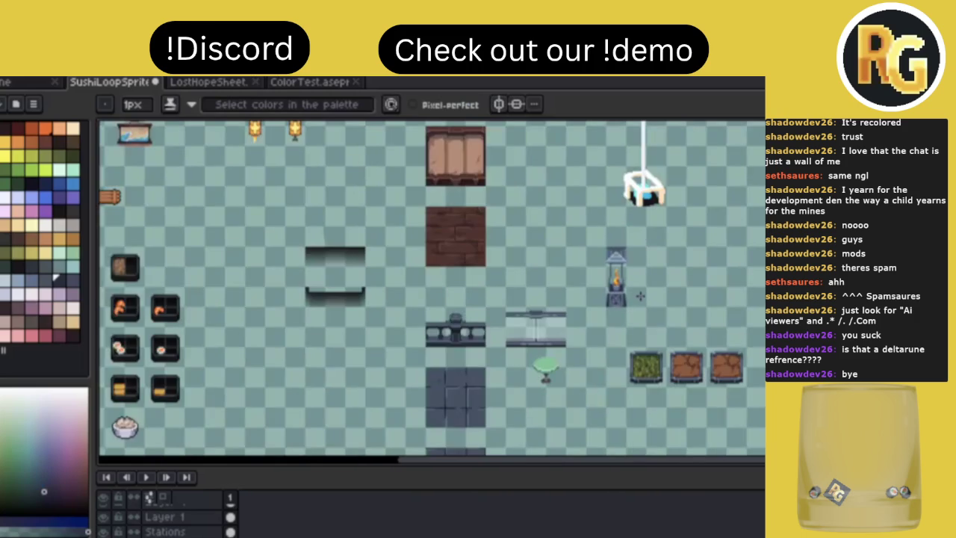
pyautogui.scroll(2, 618, 286)
pyautogui.hotkey('ctrl', 's')
pyautogui.scroll(2, 602, 337)
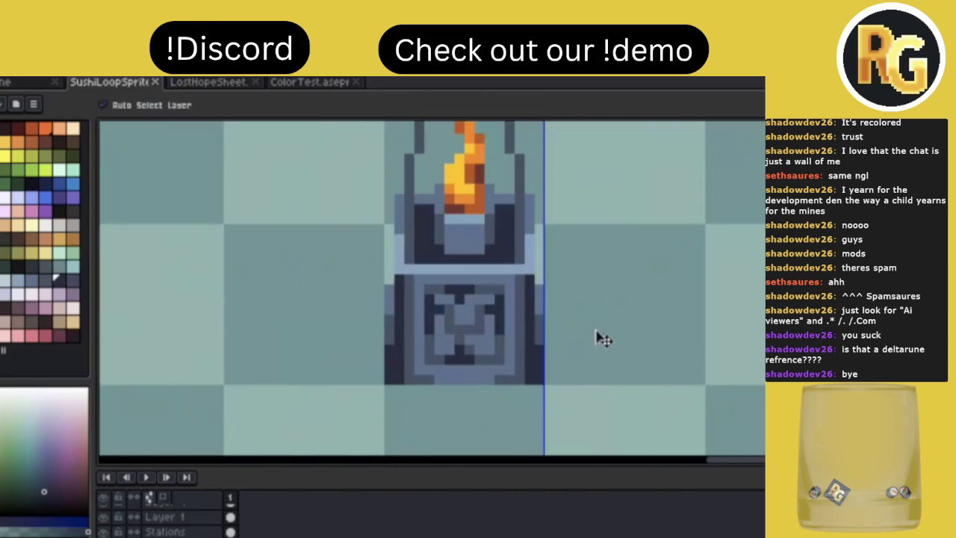
# Pick a different blue-grey shade and repaint the left part of the maze emblem
pyautogui.press('i')
pyautogui.click(490, 308)
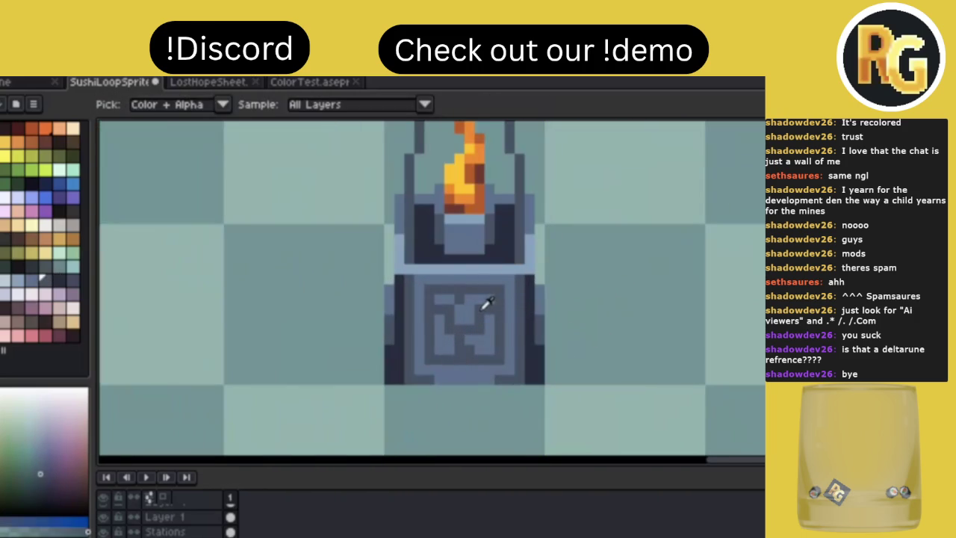
pyautogui.click(403, 323)
pyautogui.press('b')
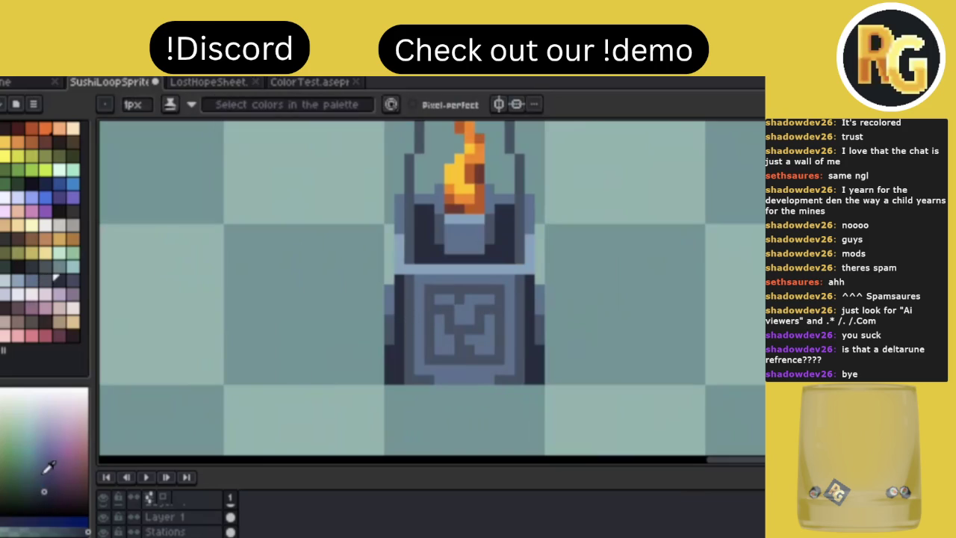
pyautogui.click(42, 478)
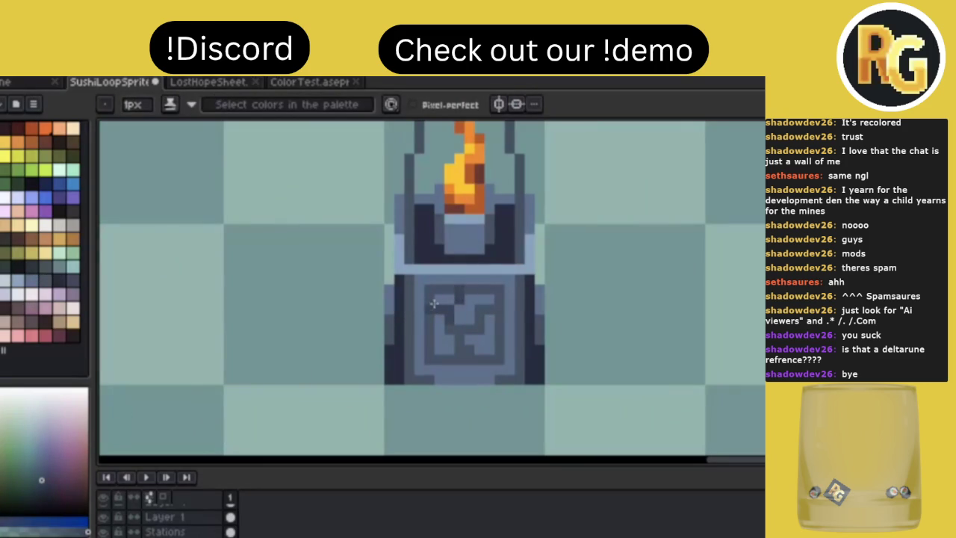
pyautogui.moveTo(430, 298)
pyautogui.mouseDown()
pyautogui.moveTo(432, 328)
pyautogui.moveTo(483, 310)
pyautogui.mouseUp()
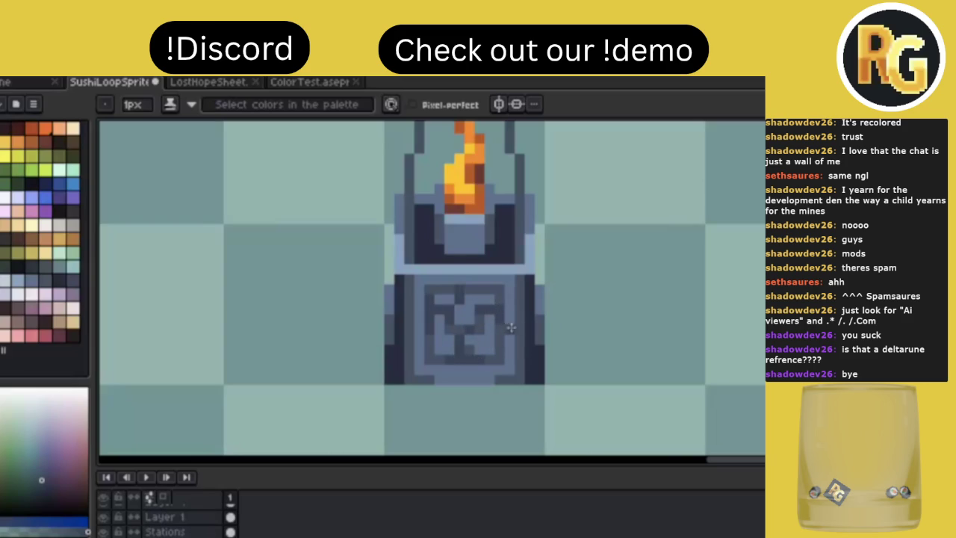
pyautogui.scroll(-2, 570, 305)
pyautogui.scroll(-4, 570, 305)
# Save the sheet and place a dark pixel inside the lantern glass
pyautogui.scroll(1, 571, 299)
pyautogui.hotkey('ctrl', 's')
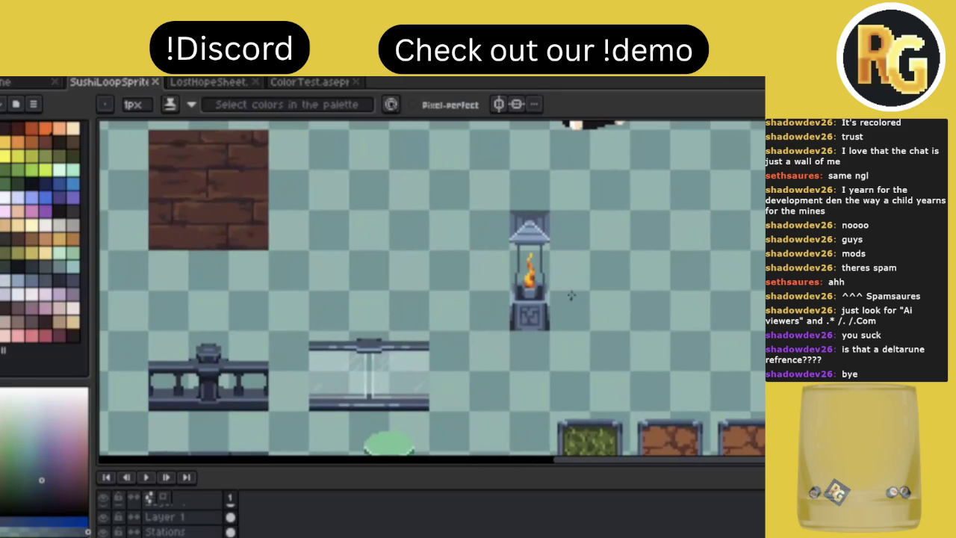
pyautogui.scroll(1, 574, 237)
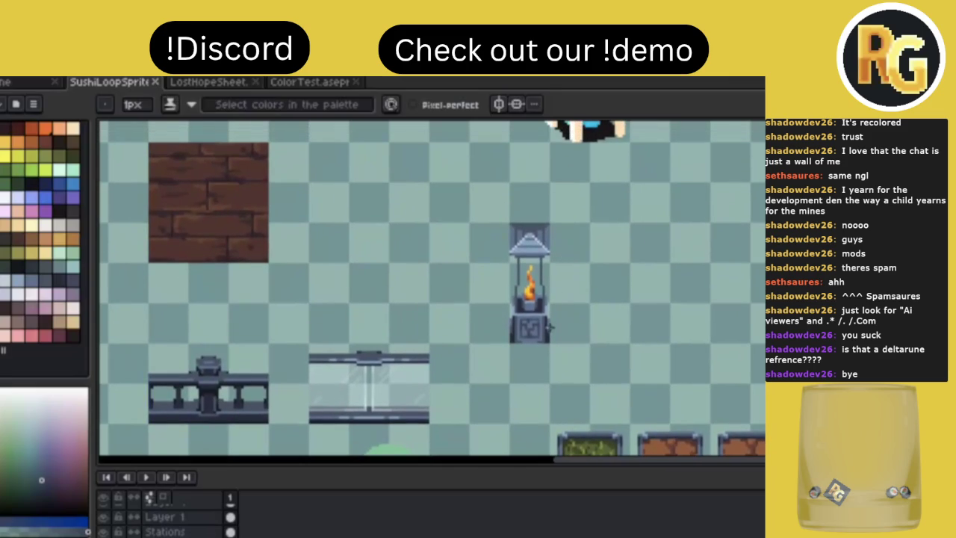
pyautogui.scroll(3, 549, 326)
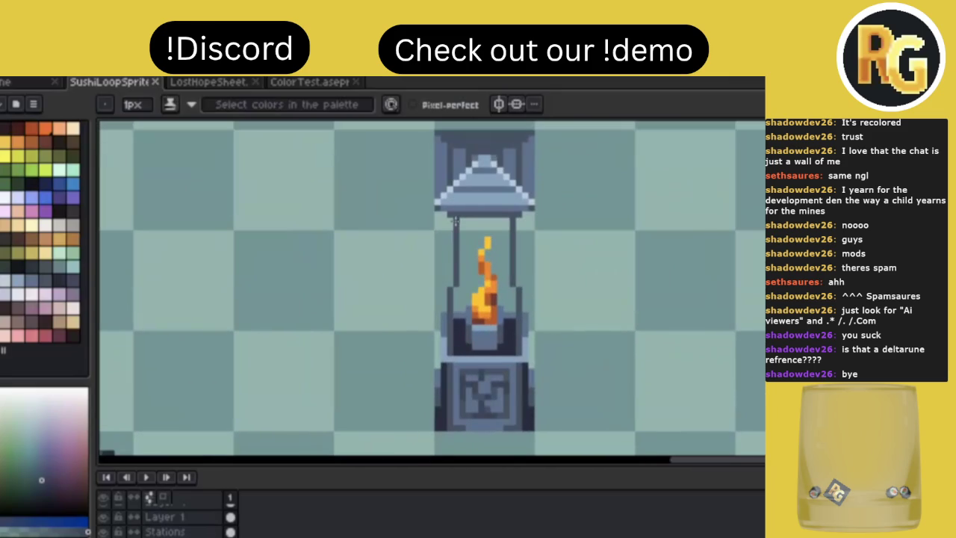
pyautogui.click(476, 234)
# Sample colours from the lantern base and glass, then save the sprite sheet again
pyautogui.keyDown('alt'); pyautogui.click(460, 314); pyautogui.keyUp('alt')
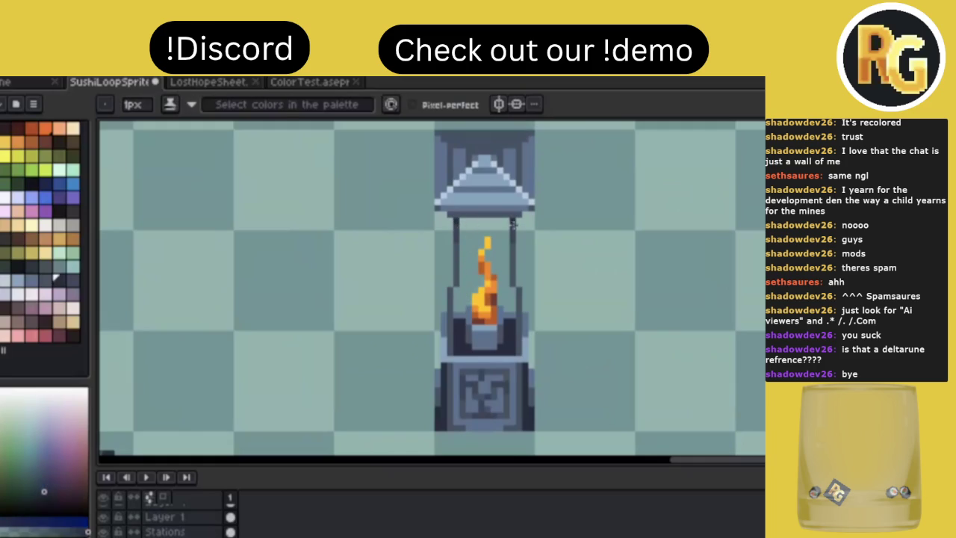
pyautogui.keyDown('alt'); pyautogui.click(456, 225); pyautogui.keyUp('alt')
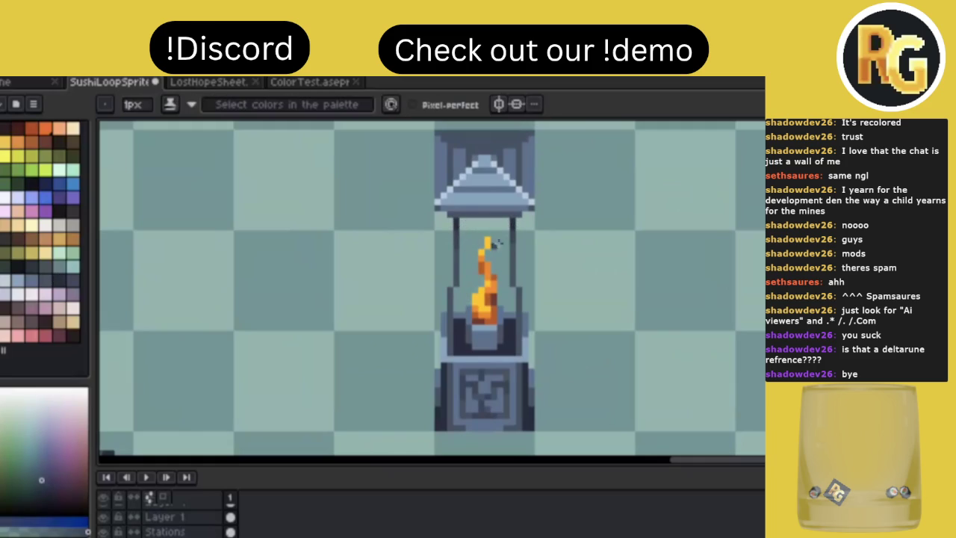
pyautogui.hotkey('ctrl', 's')
pyautogui.scroll(-1, 621, 228)
pyautogui.scroll(-1, 620, 228)
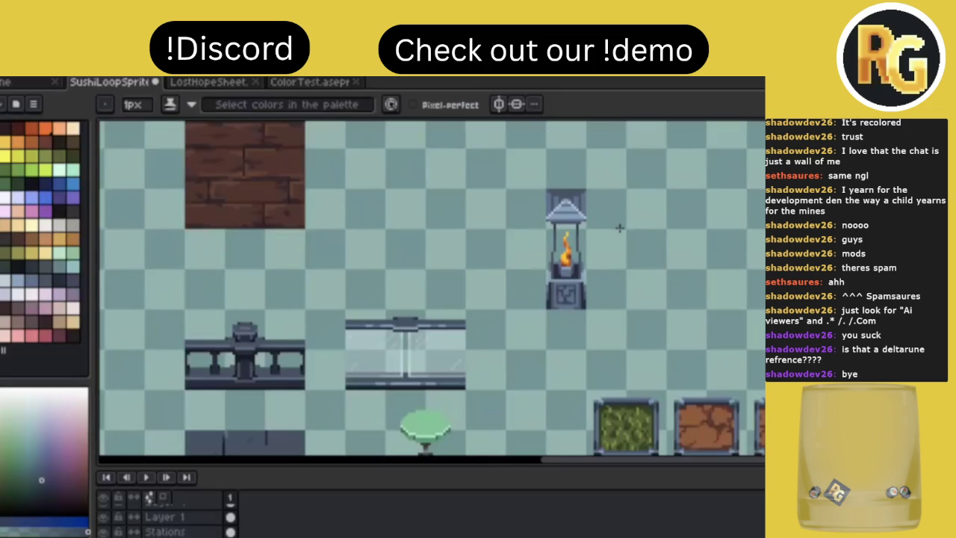
pyautogui.scroll(3, 577, 191)
pyautogui.scroll(1, 516, 213)
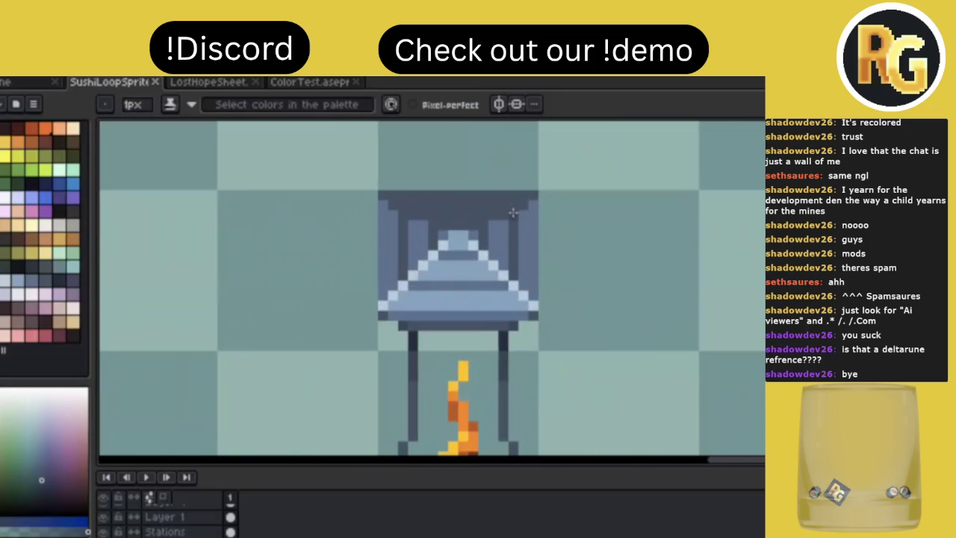
# Draw a dark row along the roof frame's top edge, redoing it one row higher
pyautogui.moveTo(410, 214); pyautogui.dragTo(508, 214)
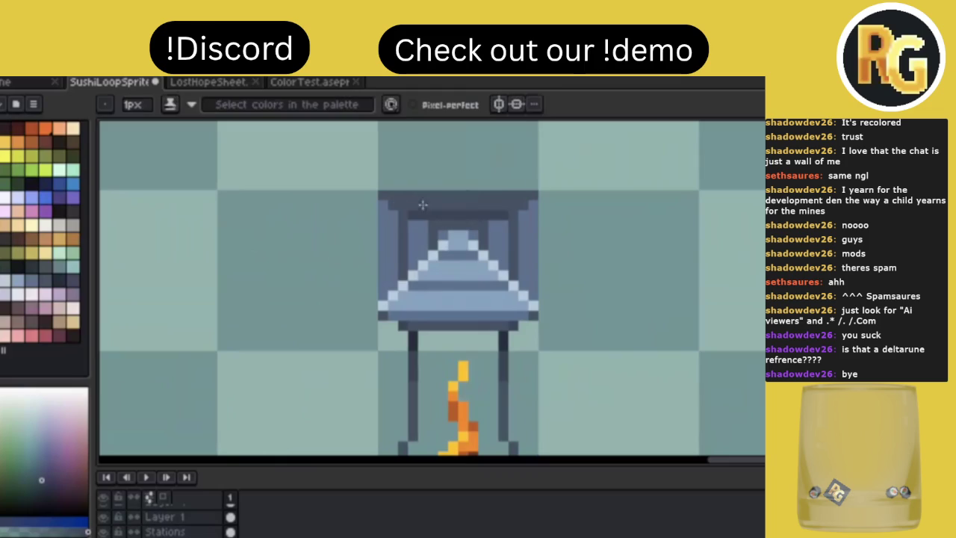
pyautogui.hotkey('ctrl', 'z')
pyautogui.moveTo(389, 203); pyautogui.dragTo(526, 203)
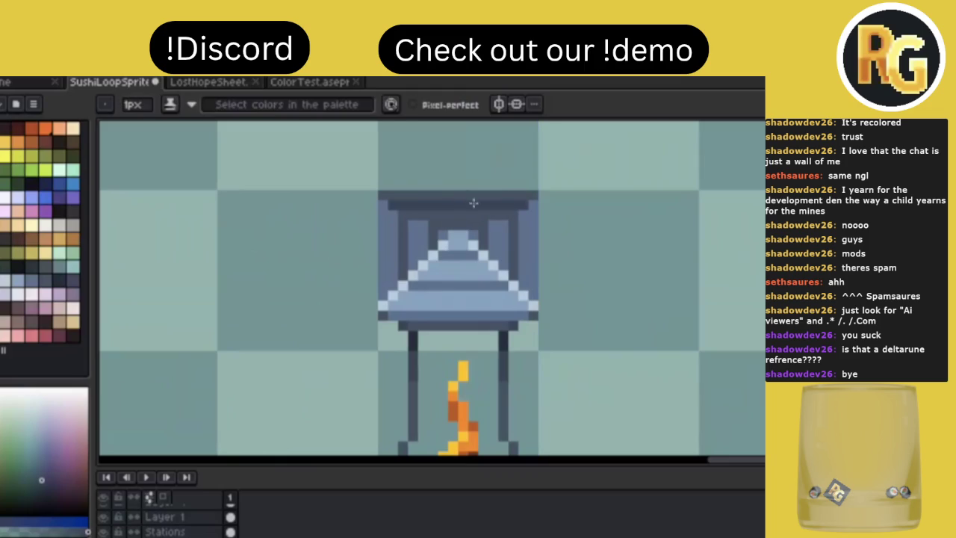
pyautogui.keyDown('alt'); pyautogui.click(401, 197); pyautogui.keyUp('alt')
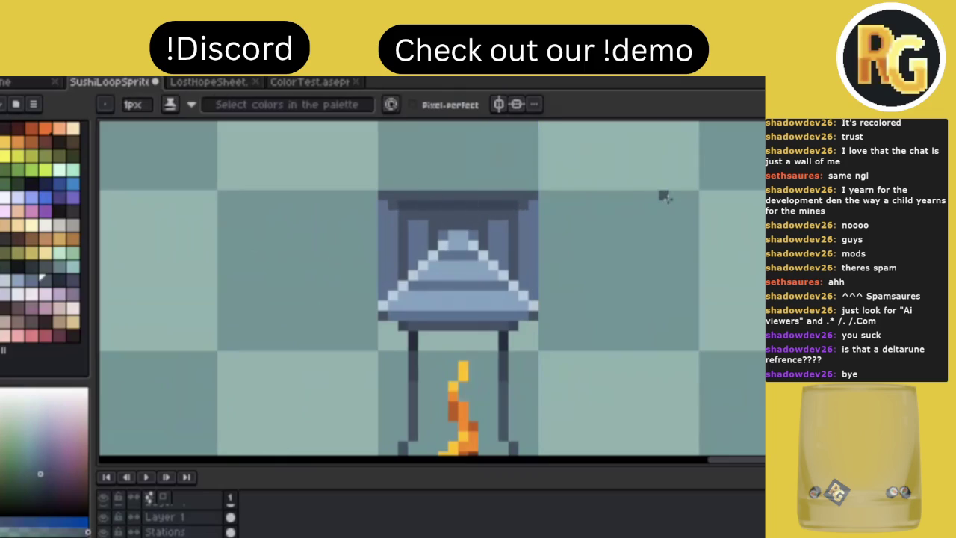
pyautogui.scroll(-2, 665, 197)
pyautogui.scroll(-1, 664, 197)
pyautogui.scroll(-1, 667, 200)
pyautogui.hscroll(1, 667, 200)
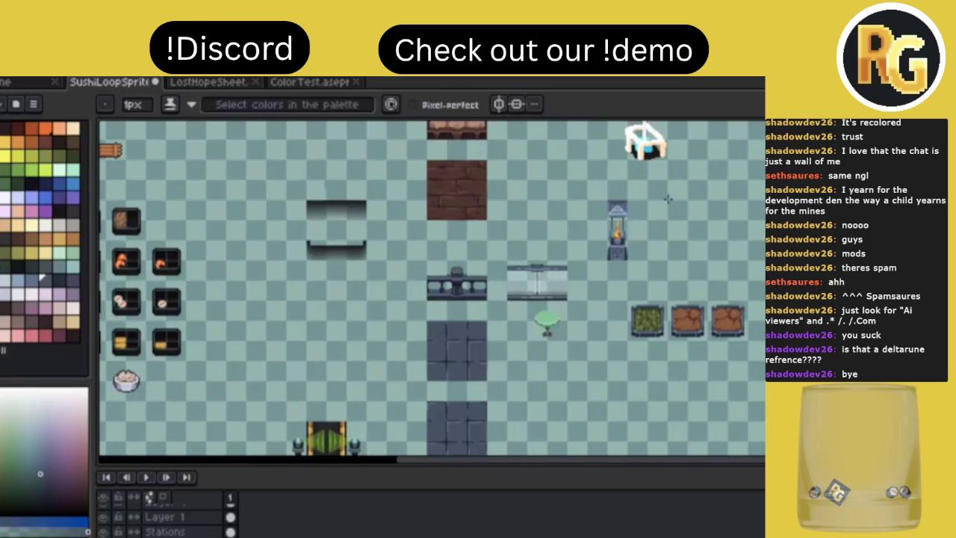
pyautogui.scroll(3, 642, 265)
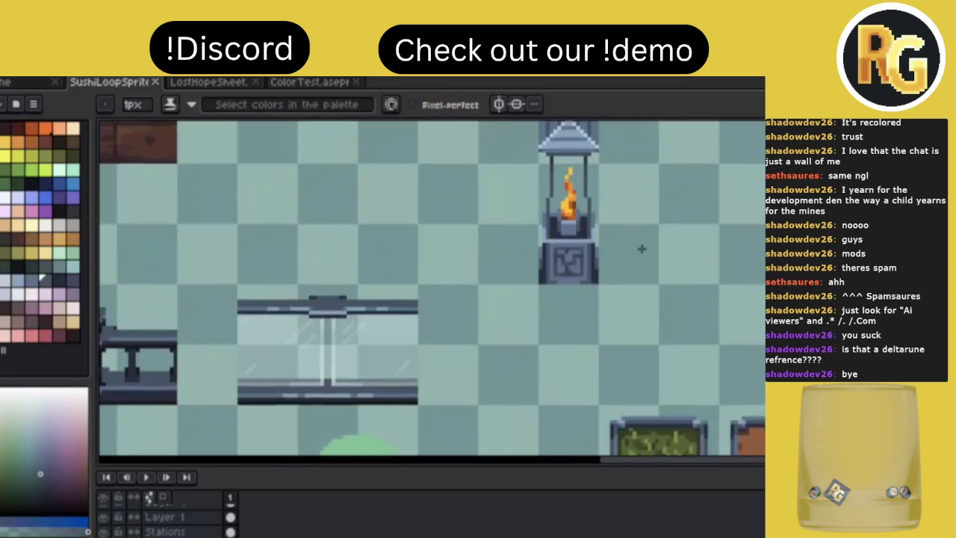
pyautogui.press('ctrl')
pyautogui.scroll(-1, 642, 245)
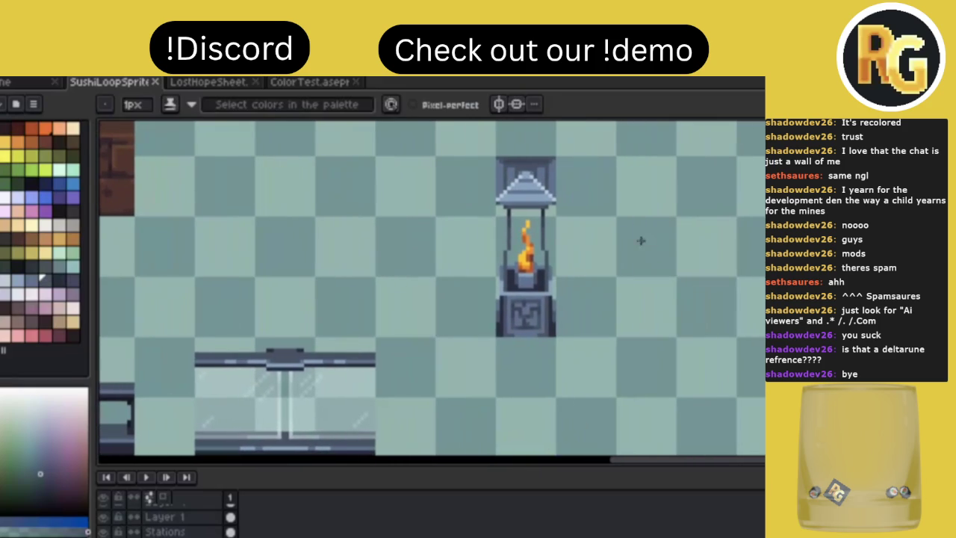
pyautogui.scroll(-2, 583, 260)
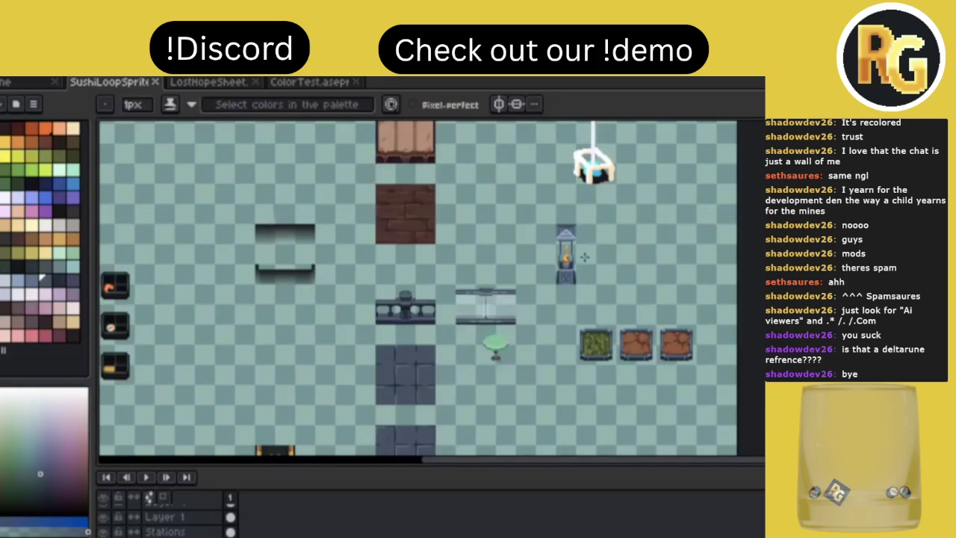
pyautogui.scroll(1, 590, 265)
pyautogui.scroll(2, 595, 276)
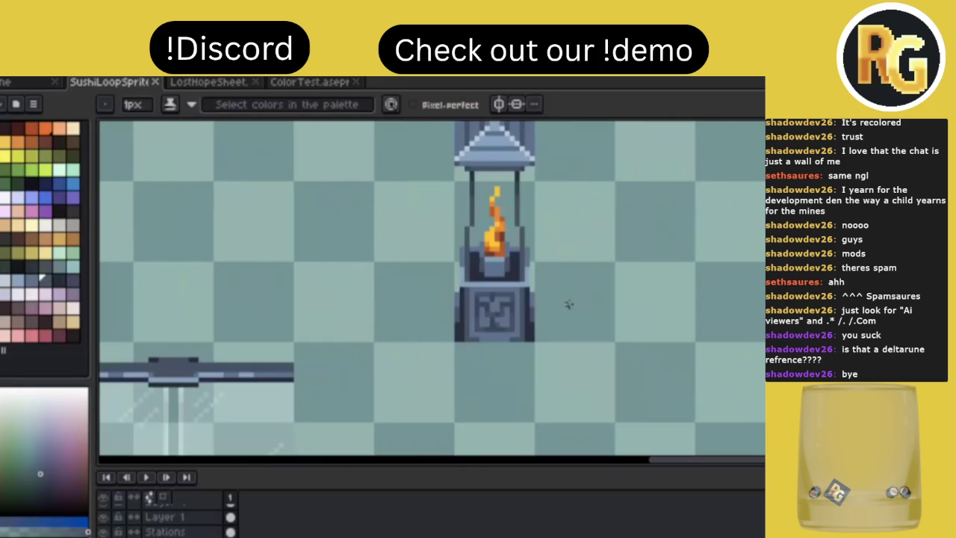
# Marquee-select the lantern, apply a dark Outline effect, and deselect
pyautogui.scroll(-1, 569, 304)
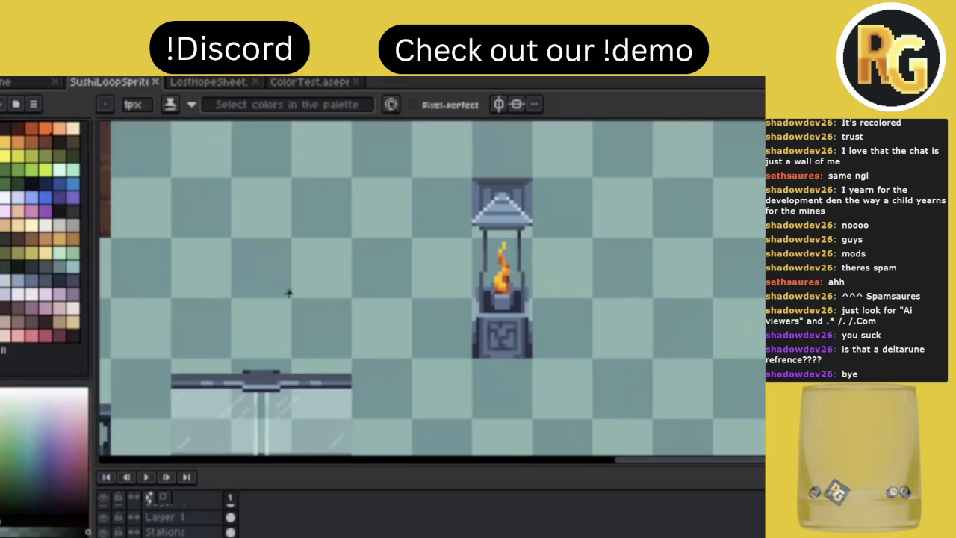
pyautogui.press('m')
pyautogui.moveTo(413, 148); pyautogui.dragTo(635, 400)
pyautogui.hotkey('shift', 'o')
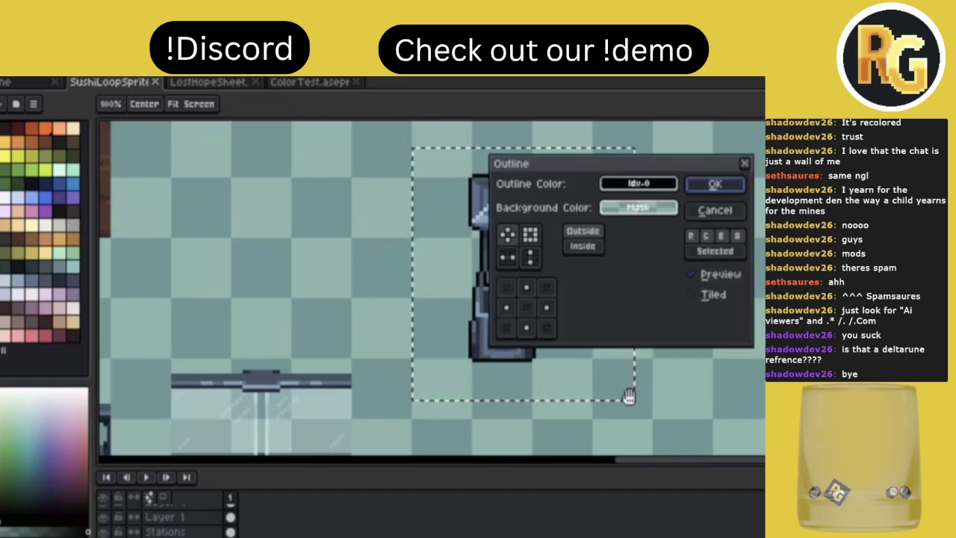
pyautogui.press('Return')
pyautogui.hotkey('ctrl', 'd')
# Reselect a tighter area around the lantern and reopen Outline, cancelling it
pyautogui.scroll(-2, 586, 272)
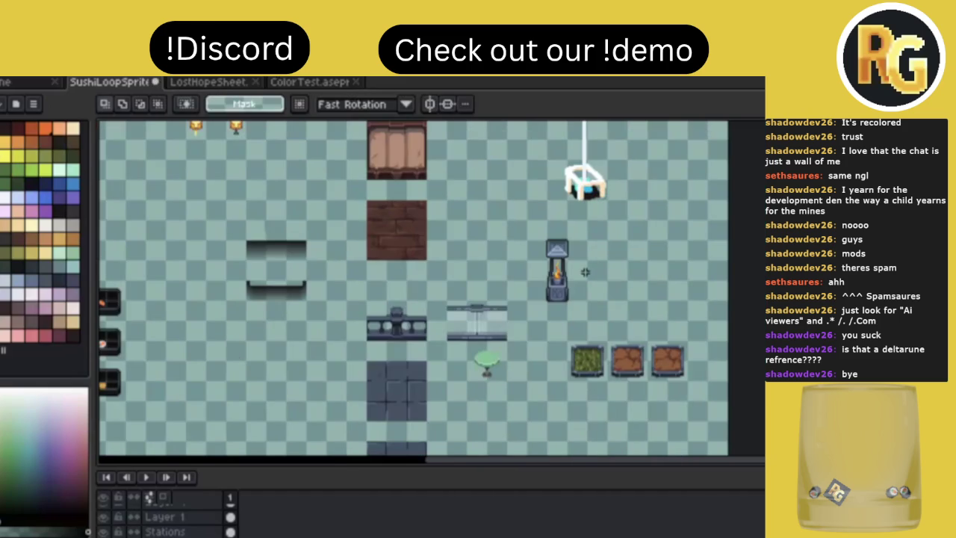
pyautogui.scroll(2, 586, 272)
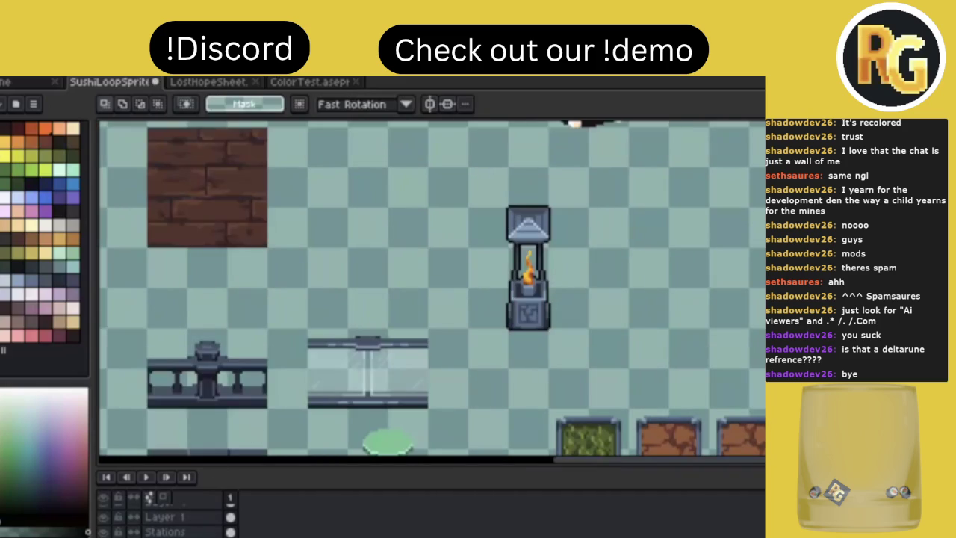
pyautogui.hotkey('shift', 'o')
pyautogui.press('Escape')
pyautogui.moveTo(479, 185); pyautogui.dragTo(607, 353)
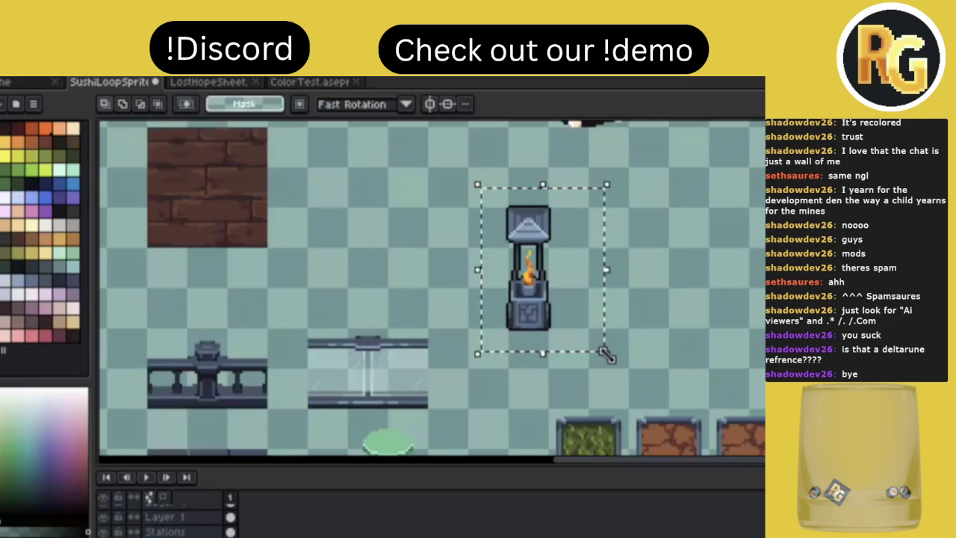
pyautogui.hotkey('shift', 'o')
pyautogui.press('Escape')
pyautogui.hotkey('ctrl', 'd')
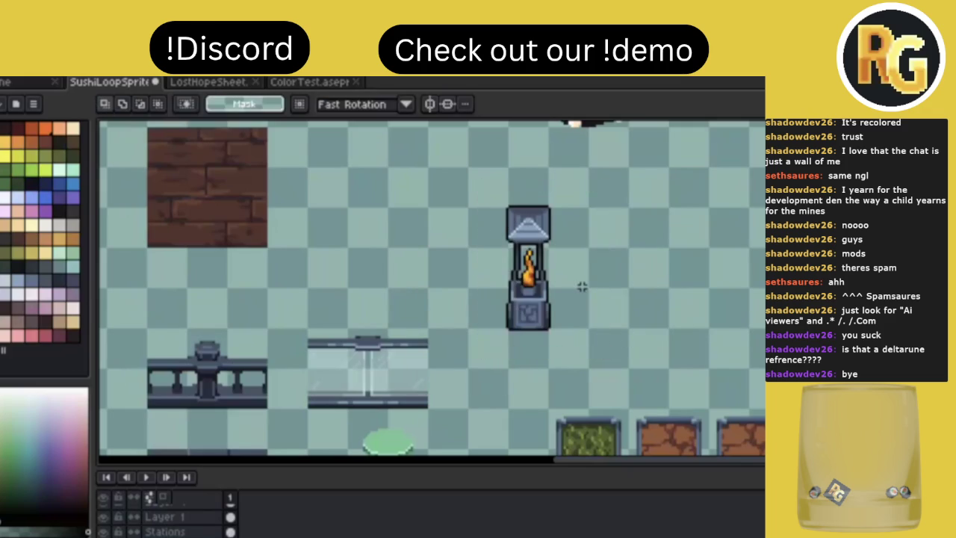
# Undo the outline, leaving the lantern unchanged, and clear the selection
pyautogui.scroll(-2, 582, 287)
pyautogui.hscroll(2, 583, 286)
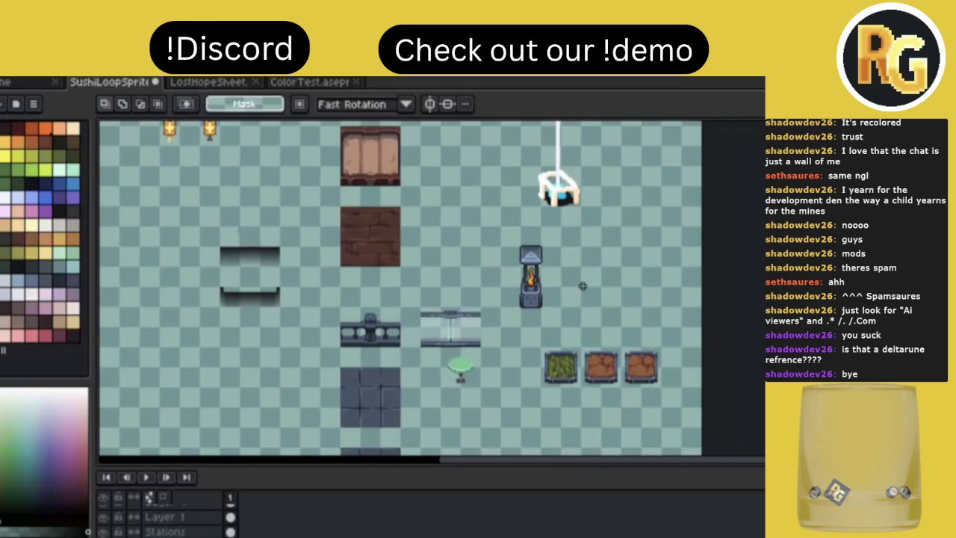
pyautogui.scroll(2, 583, 286)
pyautogui.hotkey('ctrl', 'z')
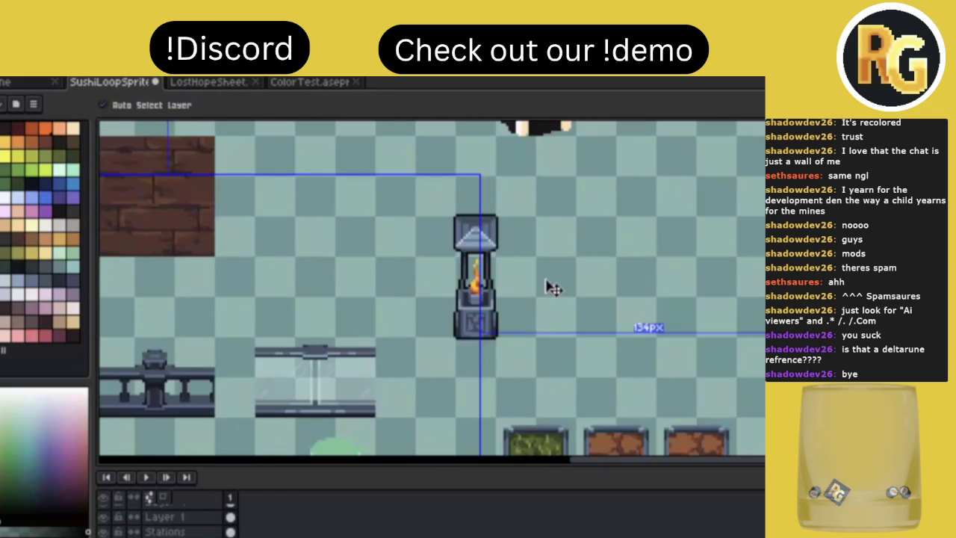
pyautogui.hotkey('ctrl', 'd')
pyautogui.scroll(-2, 520, 285)
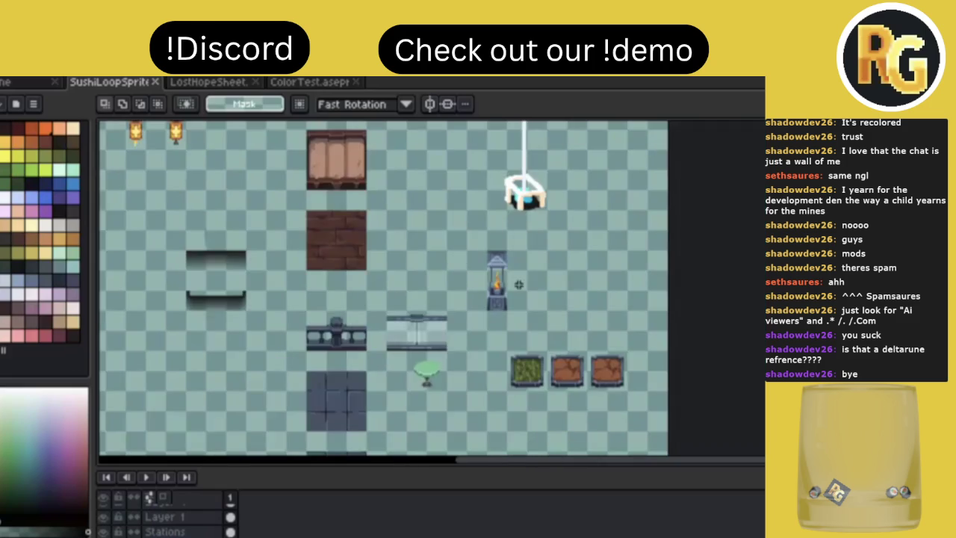
pyautogui.scroll(3, 519, 285)
# Sample the ledge's light blue, draw it along the panel's bottom and right edge, and save
pyautogui.scroll(2, 487, 337)
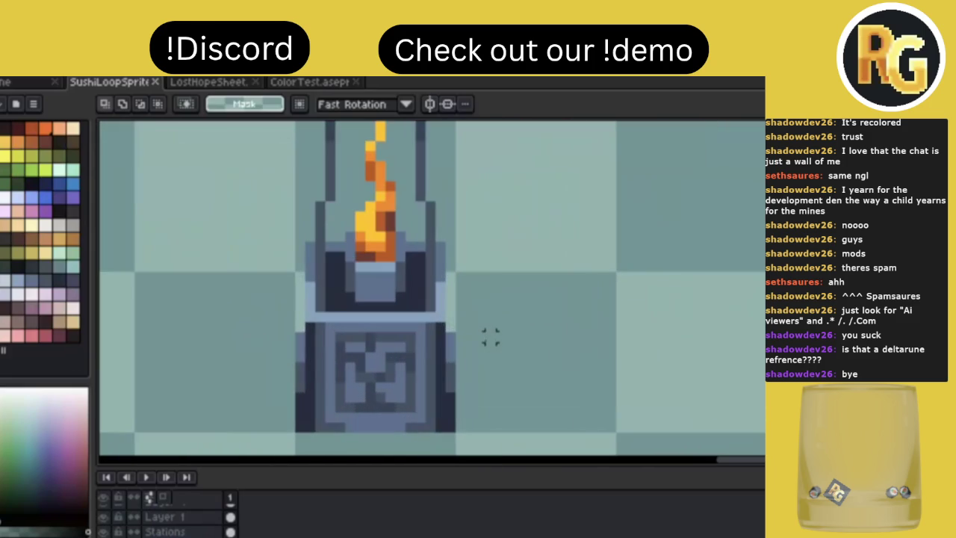
pyautogui.press('i')
pyautogui.click(389, 320)
pyautogui.press('b')
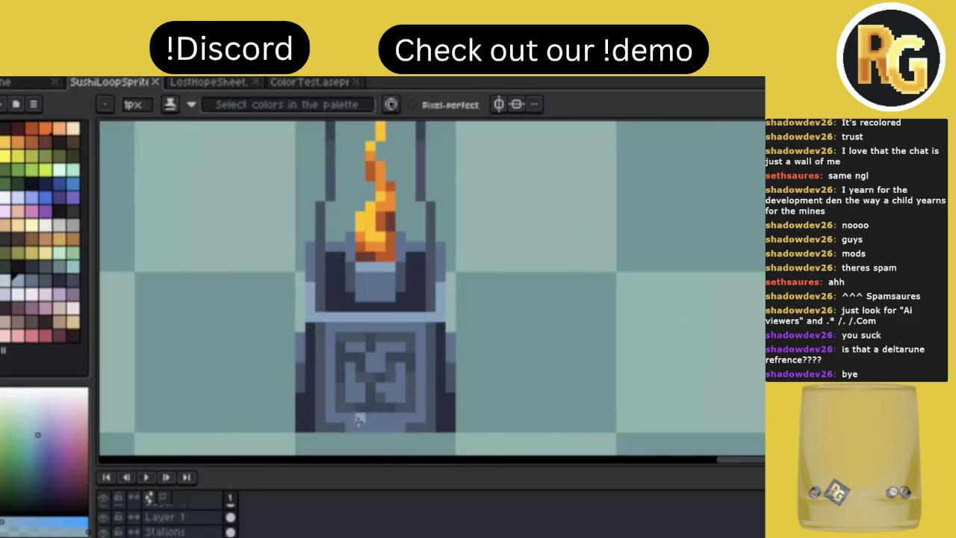
pyautogui.moveTo(326, 413)
pyautogui.mouseDown()
pyautogui.moveTo(424, 413)
pyautogui.moveTo(424, 404)
pyautogui.mouseUp()
pyautogui.scroll(-2, 547, 328)
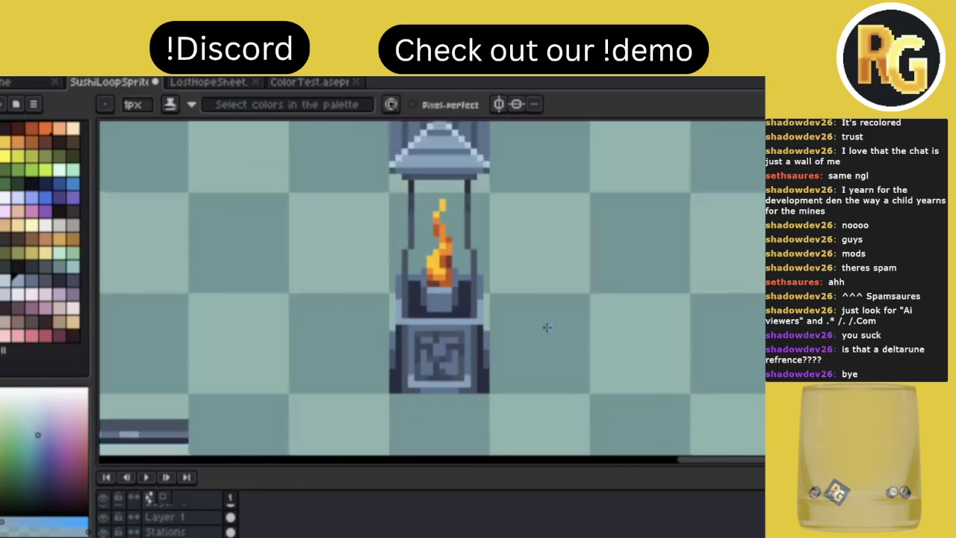
pyautogui.scroll(-3, 547, 328)
pyautogui.hotkey('ctrl', 's')
# Extend the light-blue lines up the panel's right and left edges and save
pyautogui.scroll(3, 547, 327)
pyautogui.scroll(2, 541, 327)
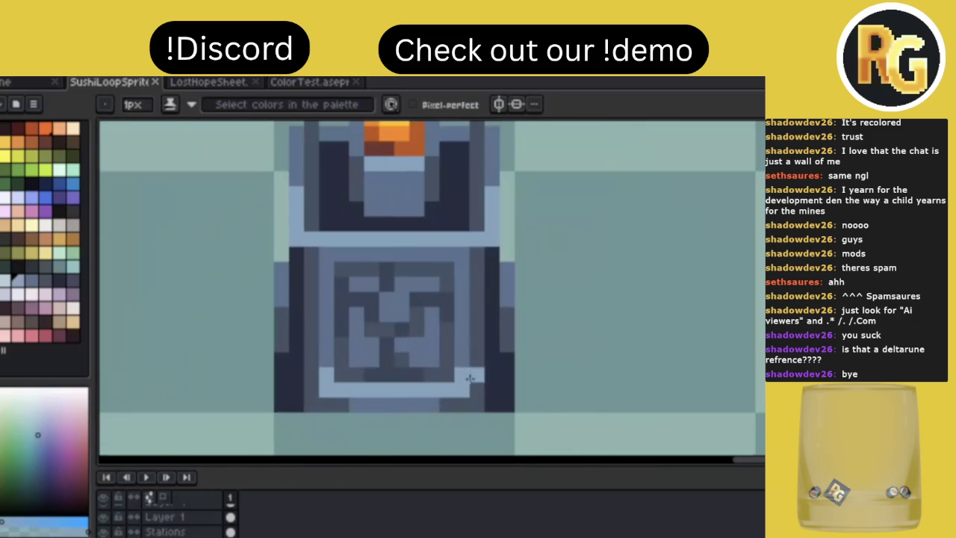
pyautogui.moveTo(464, 363); pyautogui.dragTo(463, 329)
pyautogui.moveTo(327, 361); pyautogui.dragTo(328, 327)
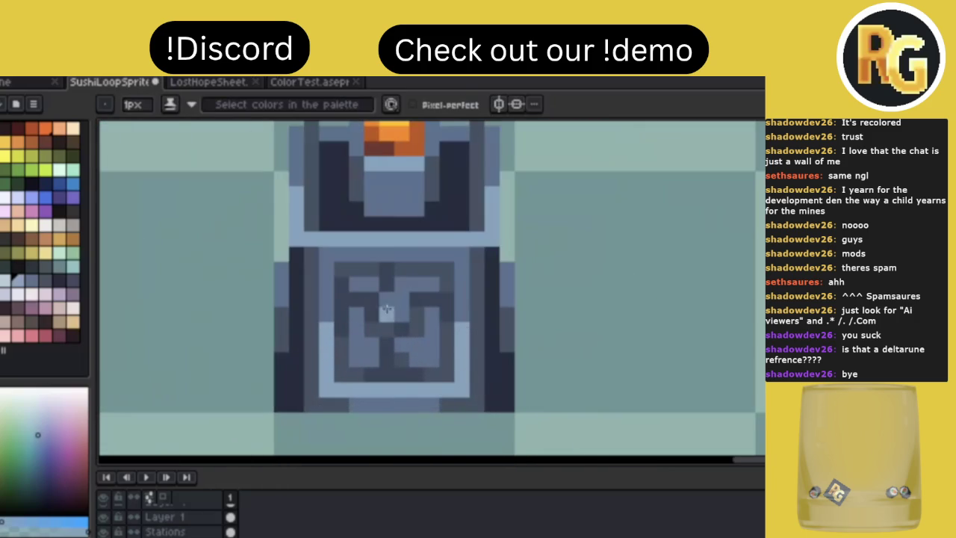
pyautogui.scroll(-2, 535, 299)
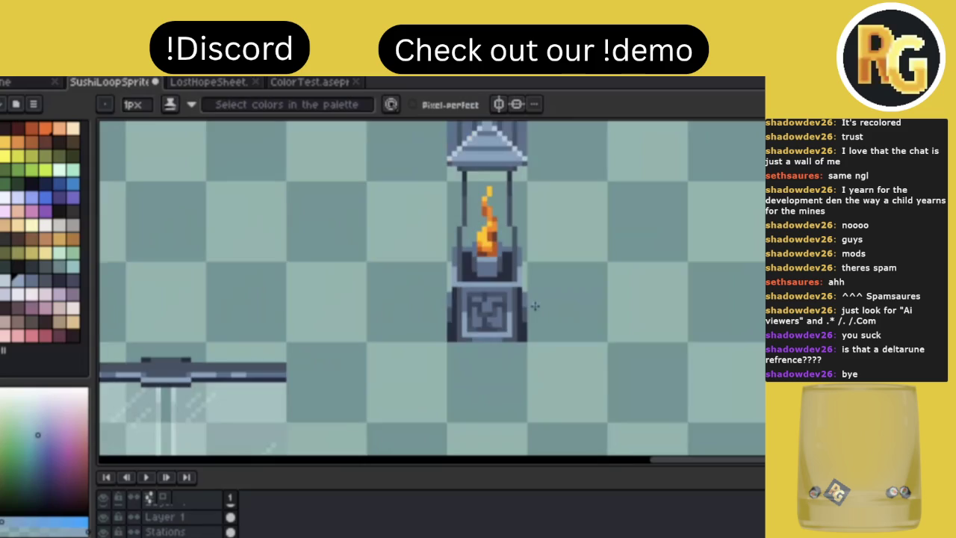
pyautogui.scroll(-2, 529, 306)
pyautogui.hotkey('ctrl', 's')
# Sample the dark outline colour, darken two pixels on the lantern's left edge, and save
pyautogui.scroll(-1, 559, 301)
pyautogui.scroll(2, 547, 276)
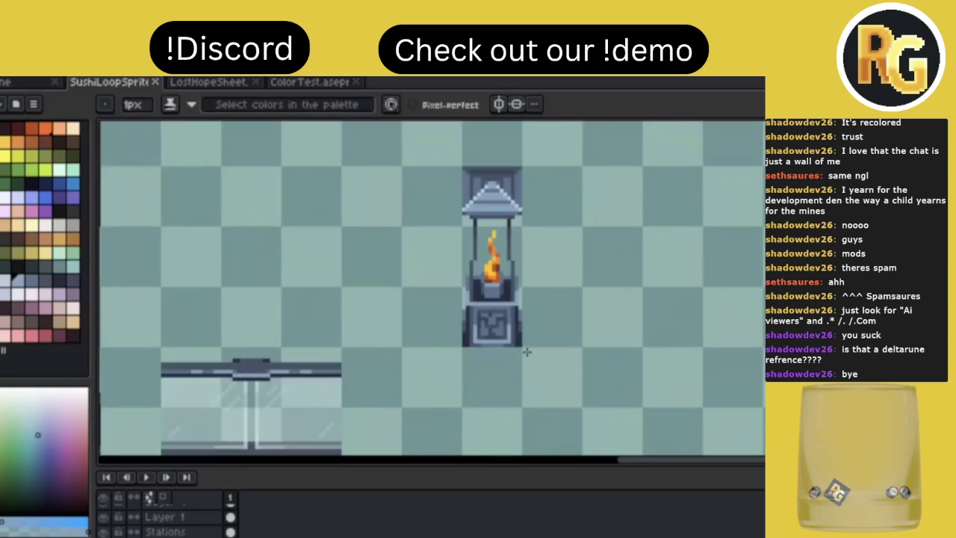
pyautogui.scroll(1, 521, 287)
pyautogui.keyDown('alt'); pyautogui.click(356, 288); pyautogui.keyUp('alt')
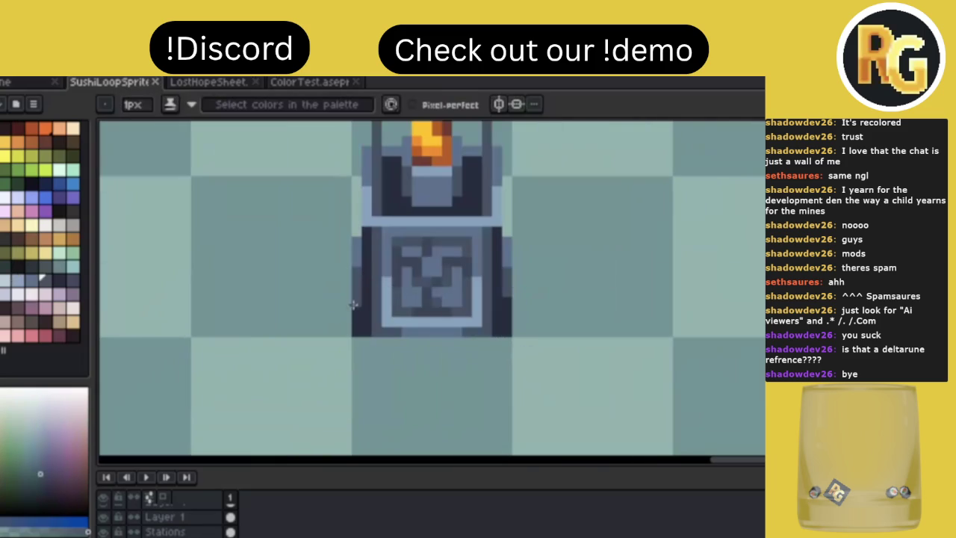
pyautogui.press('ctrl')
pyautogui.click(368, 232)
pyautogui.click(367, 258)
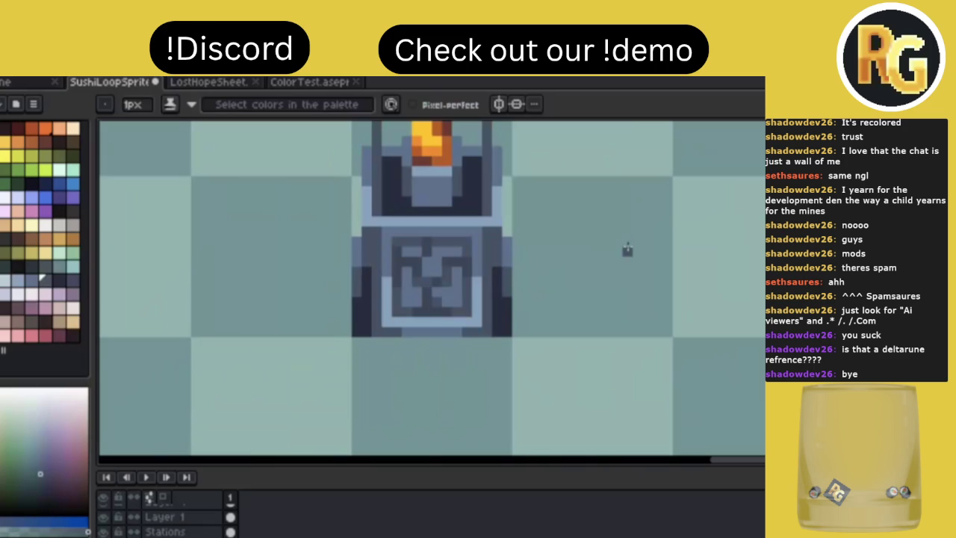
pyautogui.scroll(-3, 627, 251)
pyautogui.hotkey('ctrl', 's')
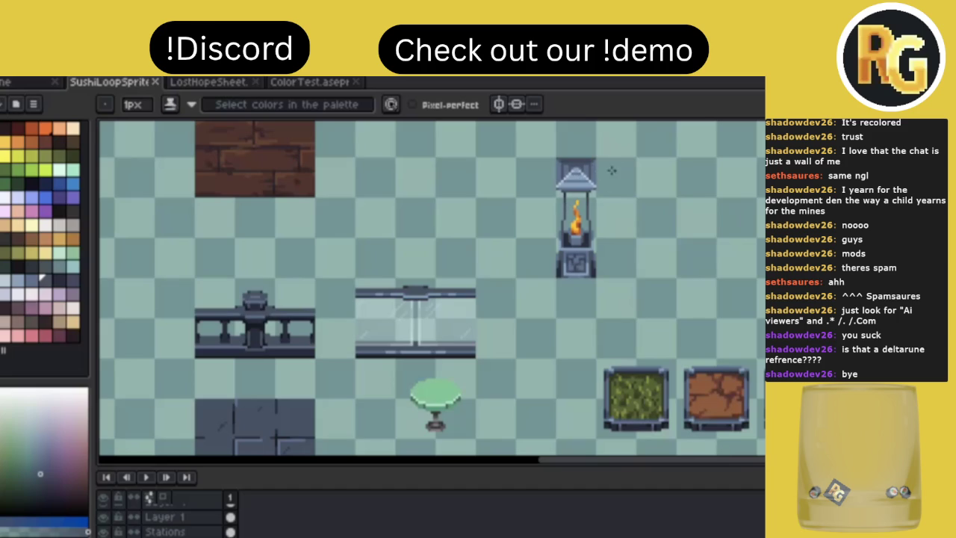
# Sample a darker blue from the lantern's roof for the top band and save the sheet
pyautogui.hotkey('ctrl', 's')
pyautogui.scroll(3, 611, 164)
pyautogui.keyDown('alt'); pyautogui.click(527, 179); pyautogui.keyUp('alt')
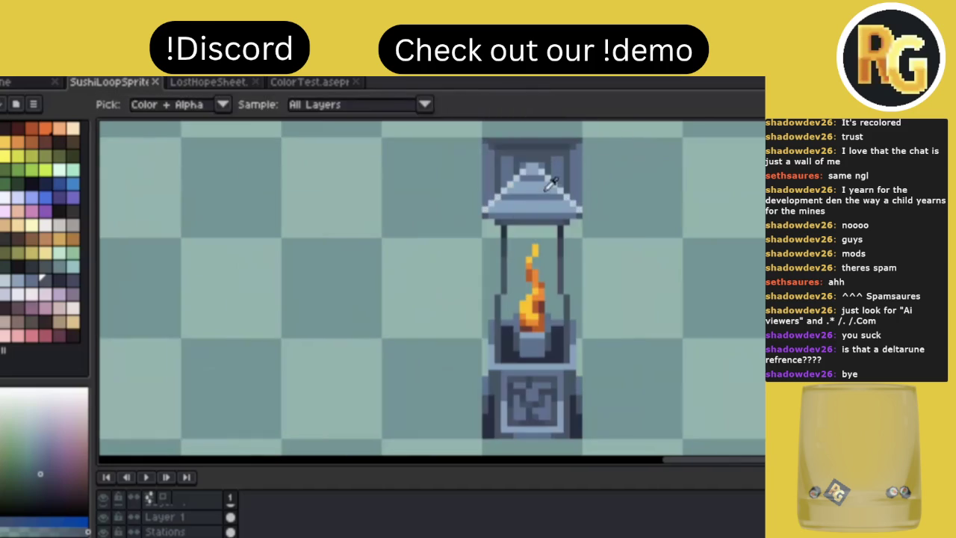
pyautogui.press('g')
pyautogui.click(515, 163)
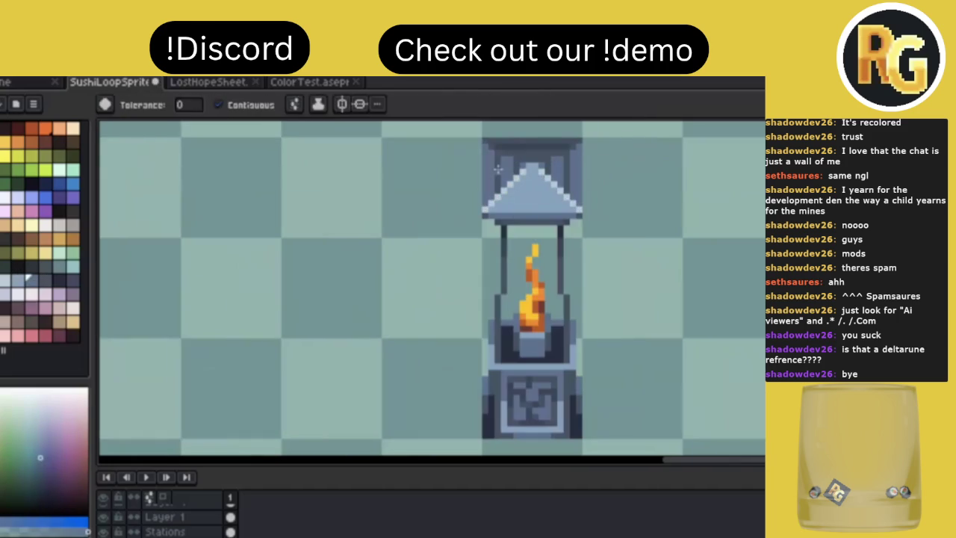
pyautogui.press('b')
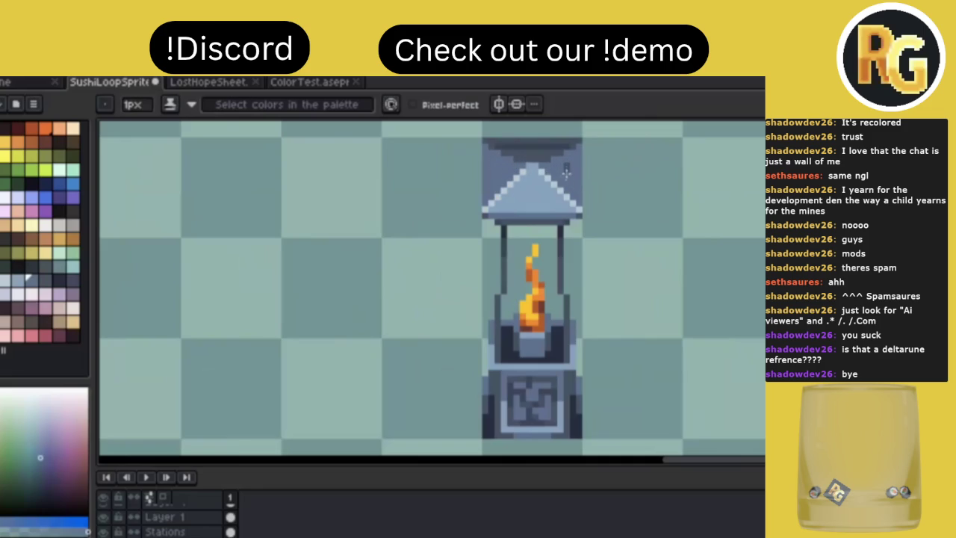
pyautogui.press('g')
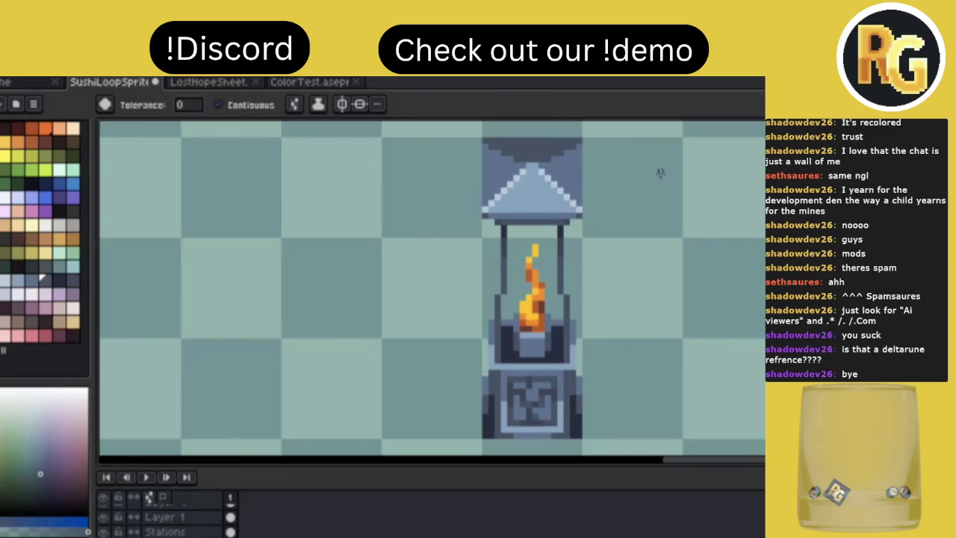
pyautogui.scroll(-2, 660, 173)
pyautogui.hotkey('ctrl', 's')
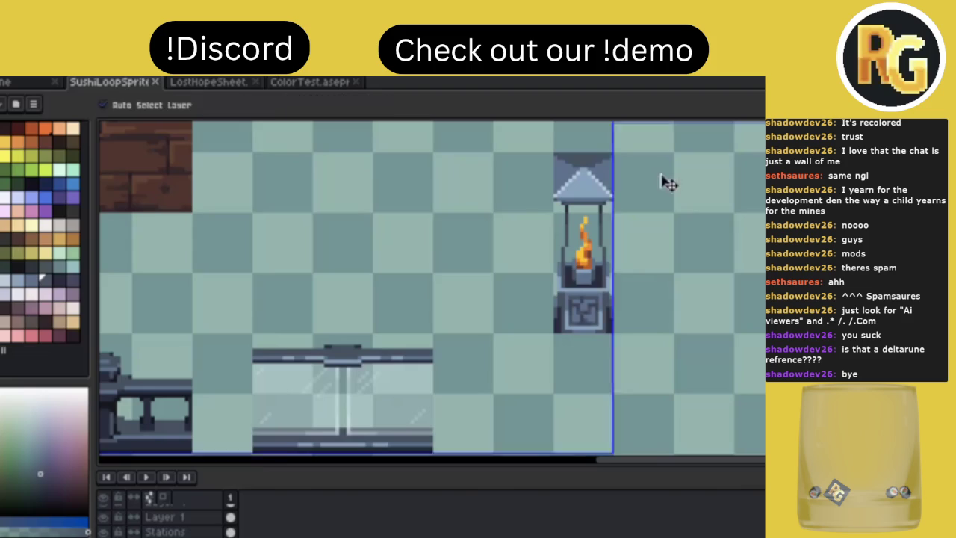
pyautogui.scroll(-1, 661, 174)
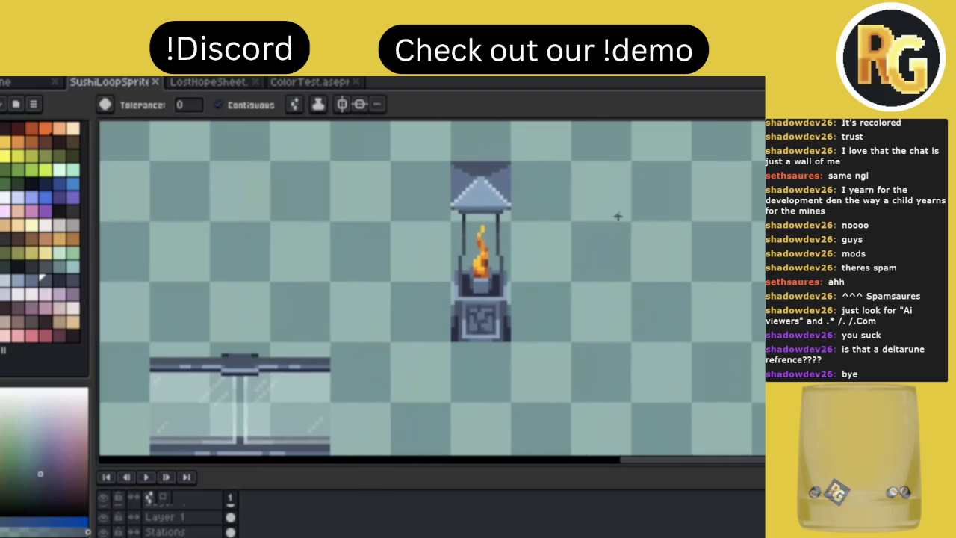
pyautogui.scroll(-1, 527, 220)
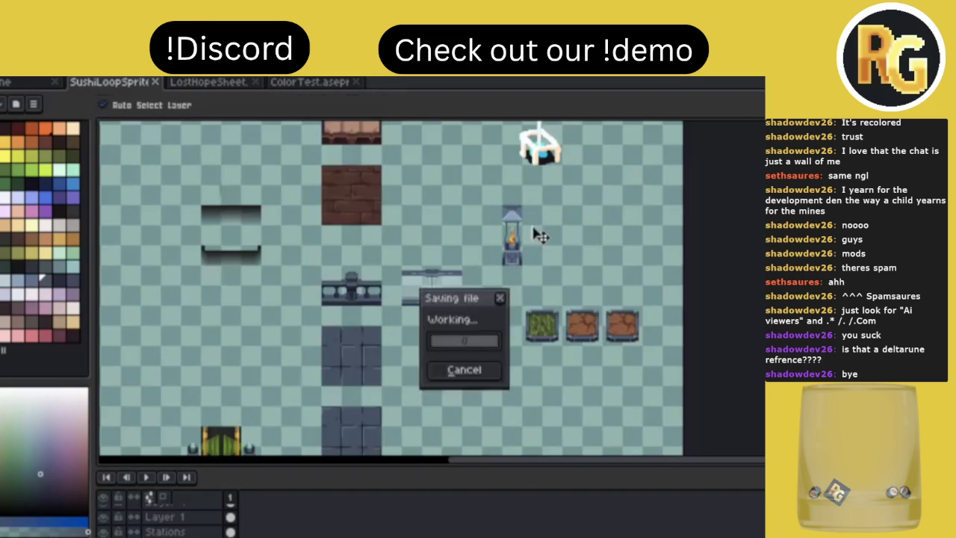
pyautogui.scroll(1, 532, 226)
pyautogui.scroll(1, 532, 225)
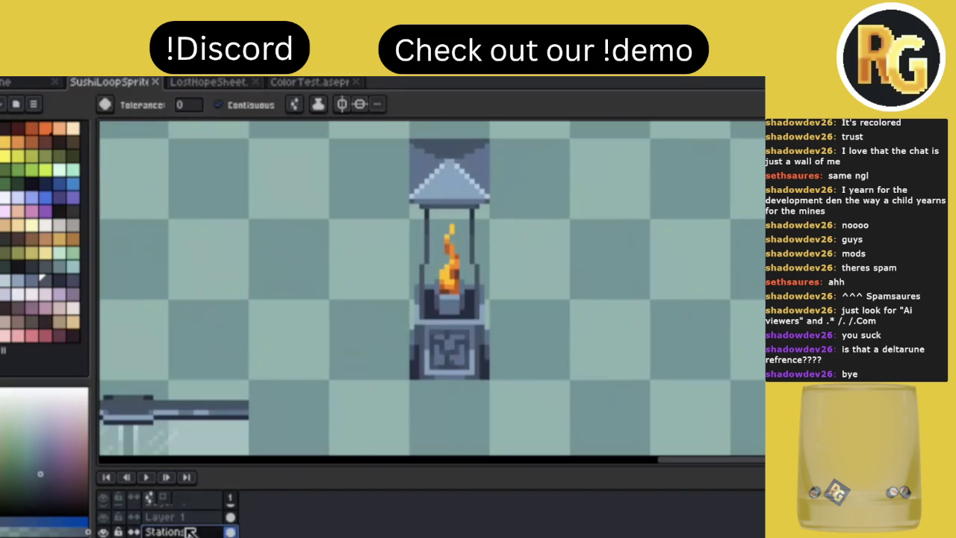
# Draw dark lines across the brazier's light opening and top
pyautogui.press('i')
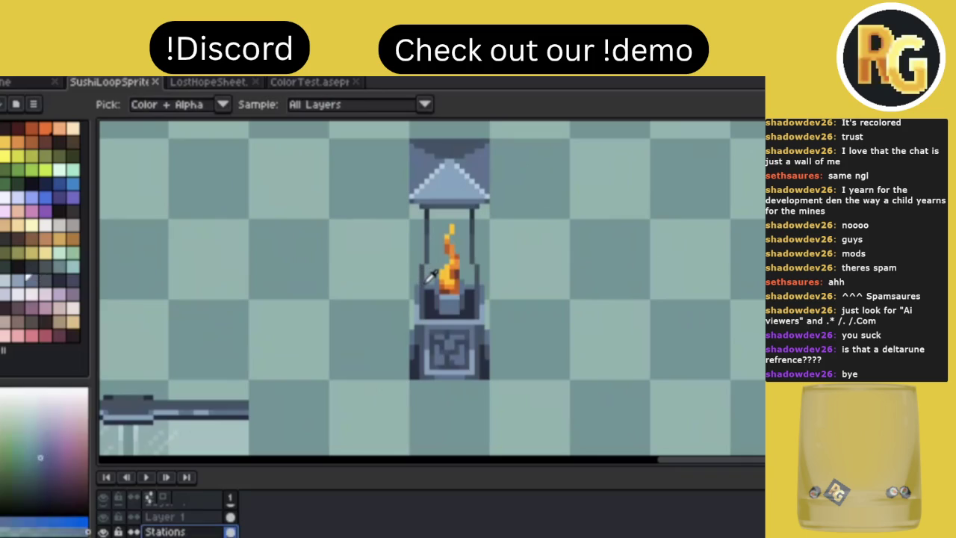
pyautogui.press('g')
pyautogui.press('b')
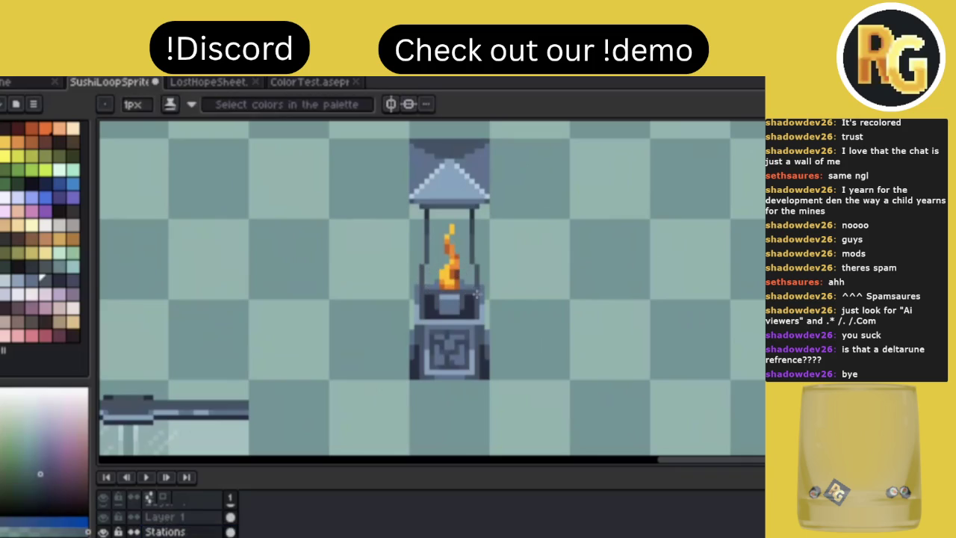
pyautogui.moveTo(423, 302); pyautogui.dragTo(464, 301)
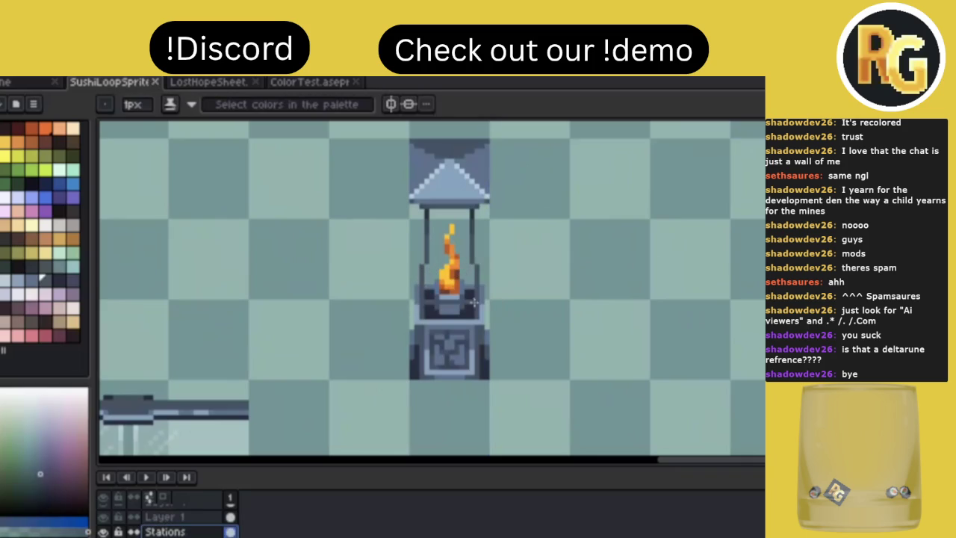
pyautogui.moveTo(420, 276); pyautogui.dragTo(469, 277)
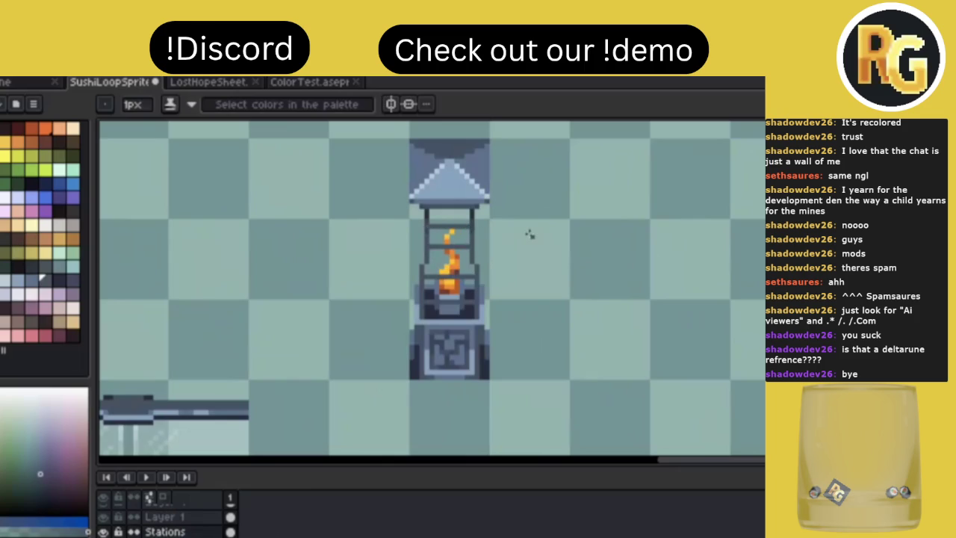
# On the Stations layer, draw dark bars between the pillars from below the roof to the flame's tip
pyautogui.scroll(-4, 529, 235)
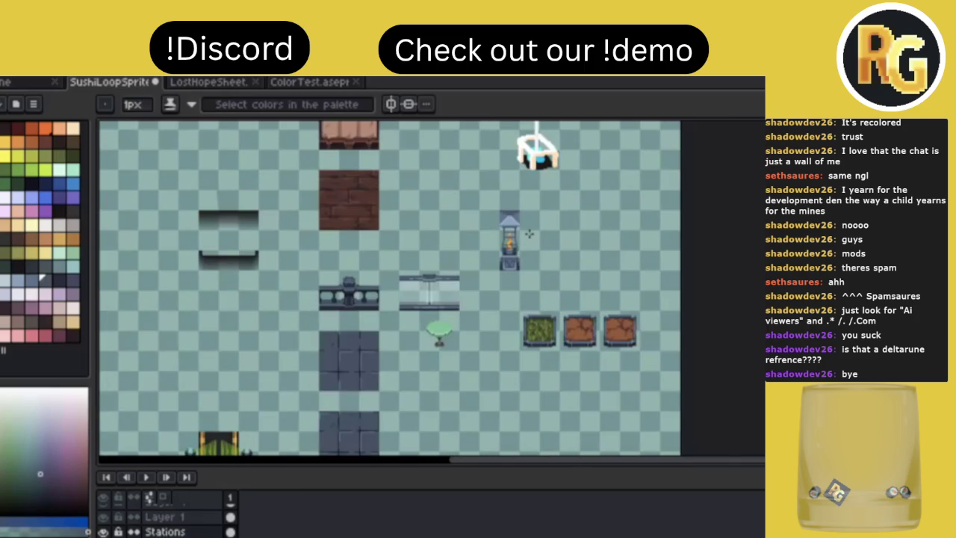
pyautogui.scroll(4, 529, 234)
pyautogui.keyDown('ctrl'); pyautogui.click(403, 230); pyautogui.keyUp('ctrl')
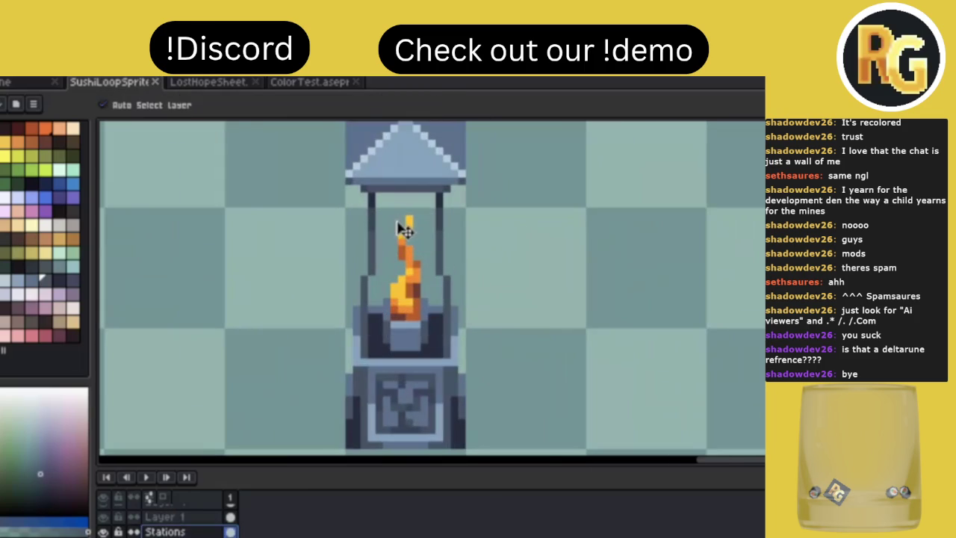
pyautogui.moveTo(373, 220); pyautogui.dragTo(438, 220)
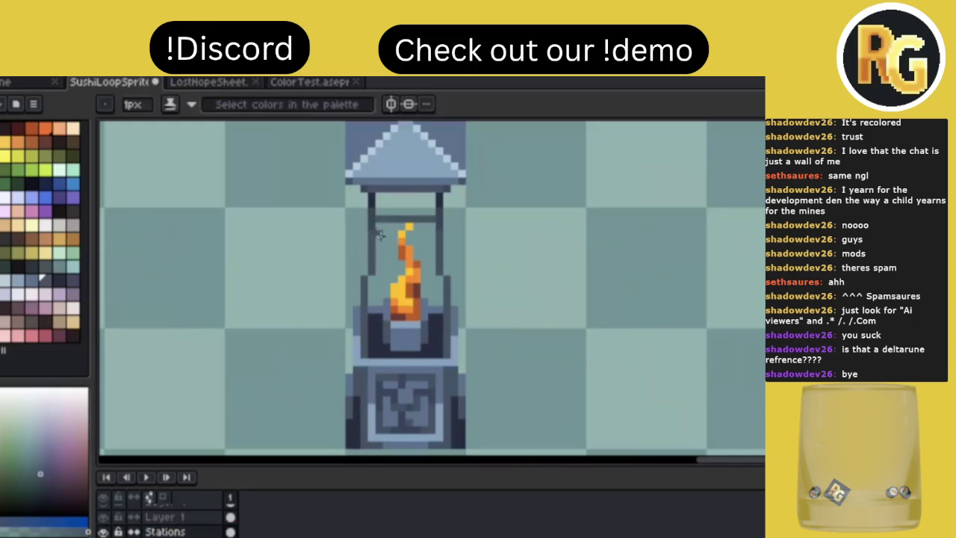
pyautogui.moveTo(373, 233); pyautogui.dragTo(433, 233)
pyautogui.moveTo(374, 246); pyautogui.dragTo(433, 247)
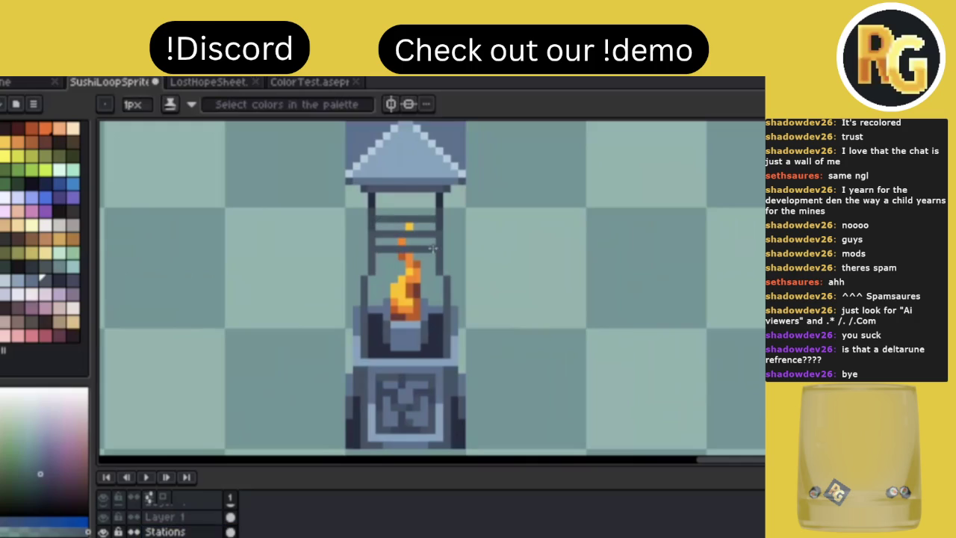
pyautogui.moveTo(373, 257); pyautogui.dragTo(437, 257)
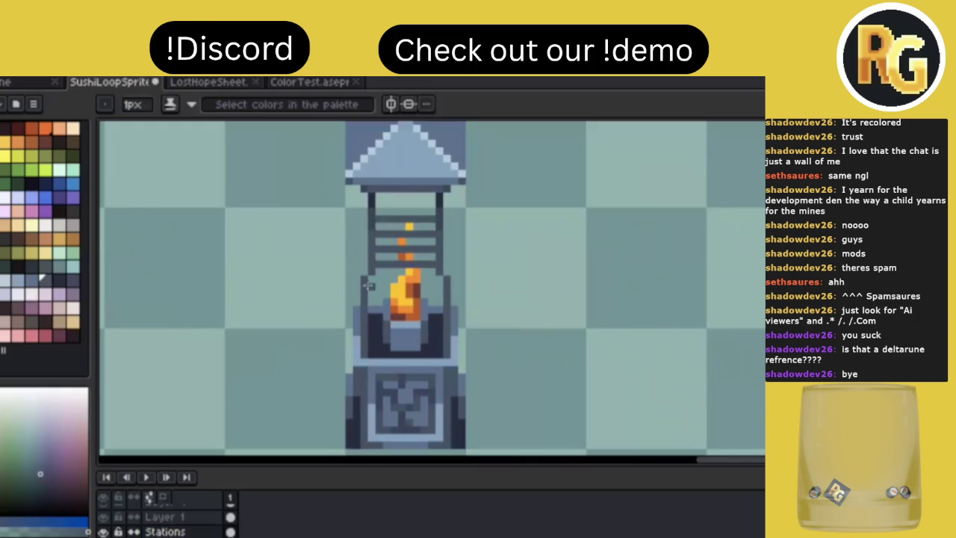
# Add dark bars across and below the flame, plus one just under the roof
pyautogui.moveTo(366, 279); pyautogui.dragTo(442, 279)
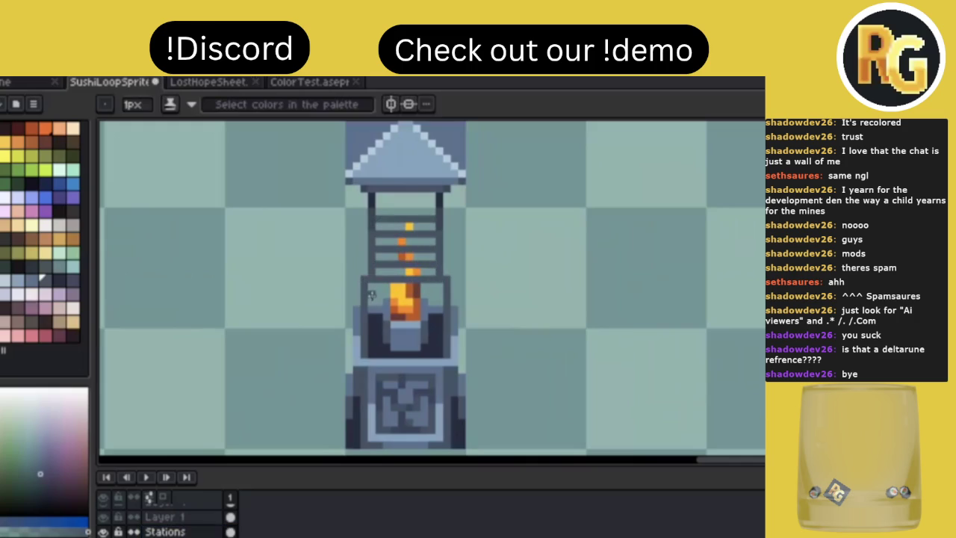
pyautogui.moveTo(369, 294); pyautogui.dragTo(450, 294)
pyautogui.moveTo(365, 309); pyautogui.dragTo(441, 309)
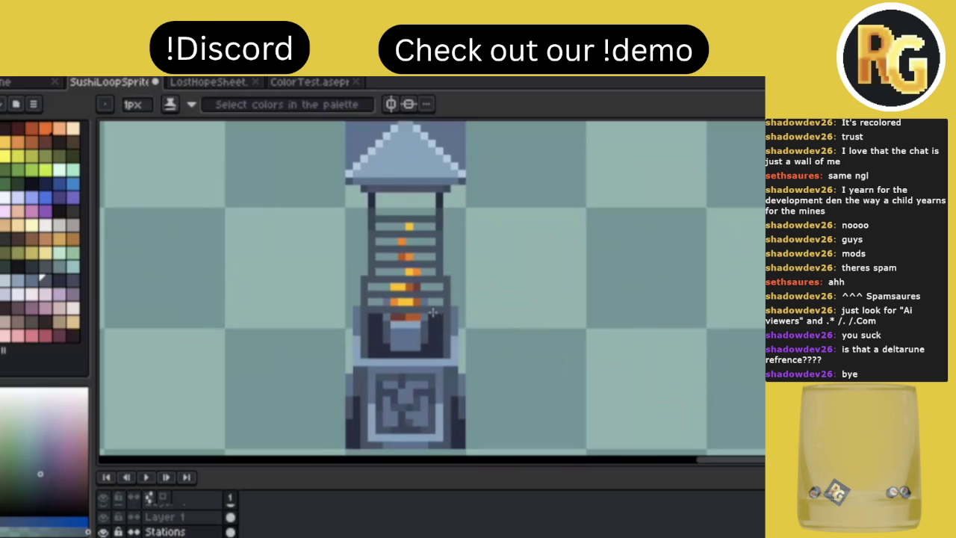
pyautogui.moveTo(366, 321); pyautogui.dragTo(445, 321)
pyautogui.moveTo(366, 338); pyautogui.dragTo(400, 339)
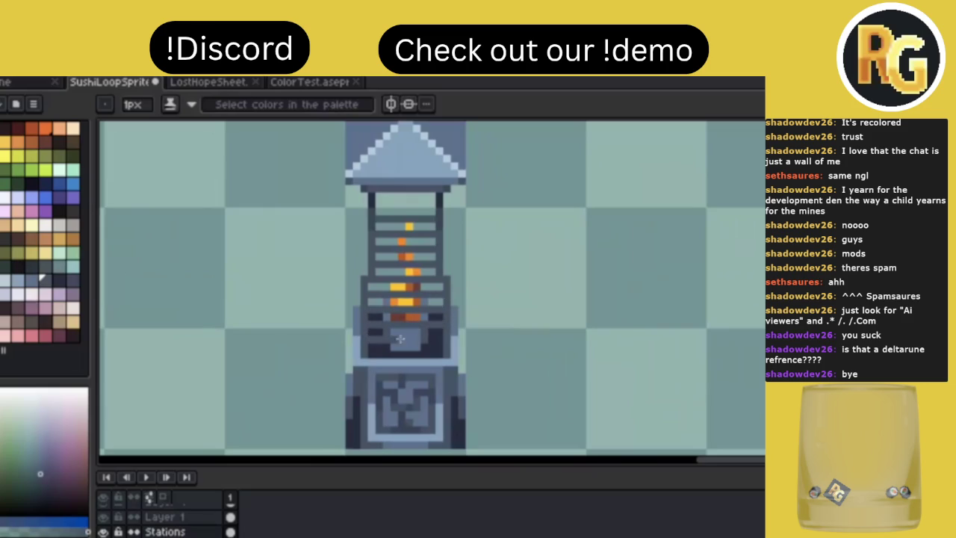
pyautogui.scroll(-3, 400, 339)
pyautogui.scroll(-1, 498, 296)
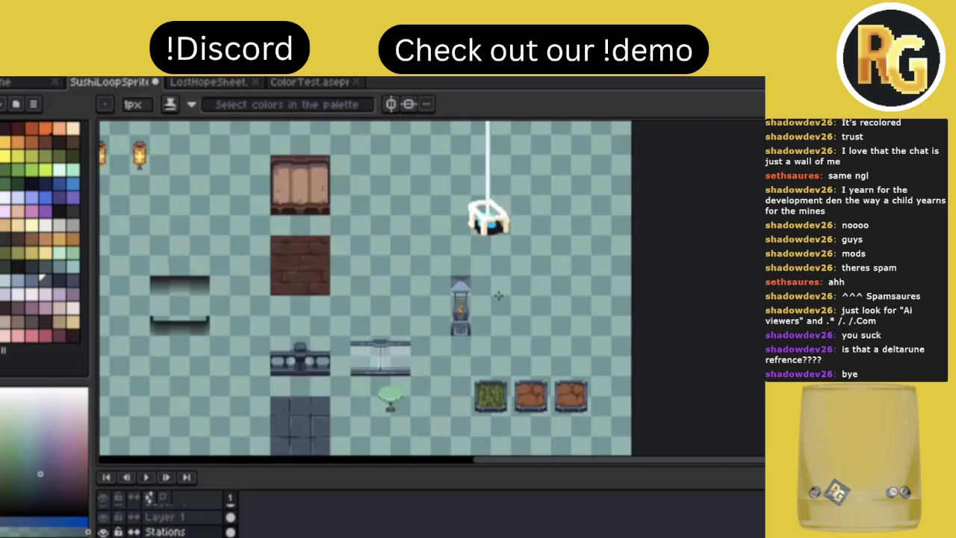
pyautogui.scroll(3, 474, 296)
pyautogui.scroll(1, 474, 296)
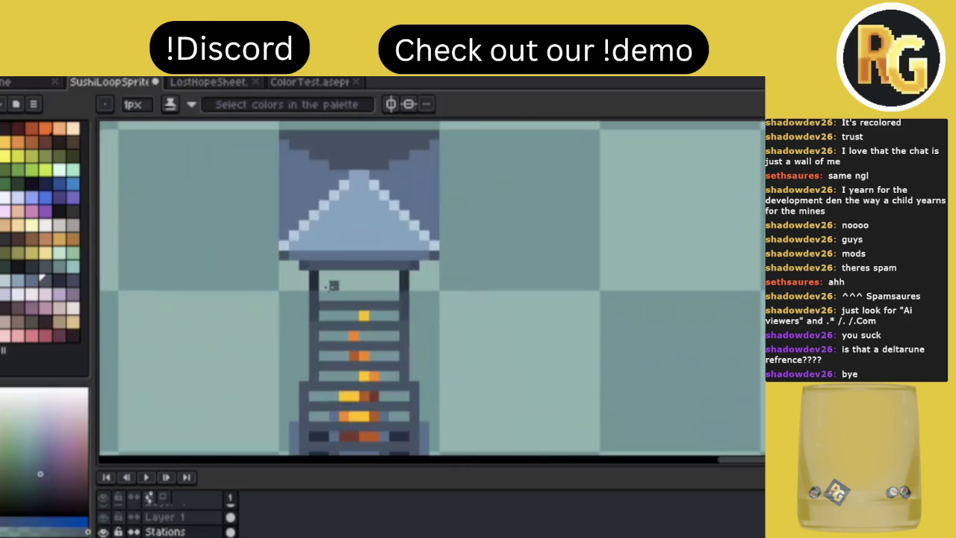
pyautogui.moveTo(333, 286); pyautogui.dragTo(398, 285)
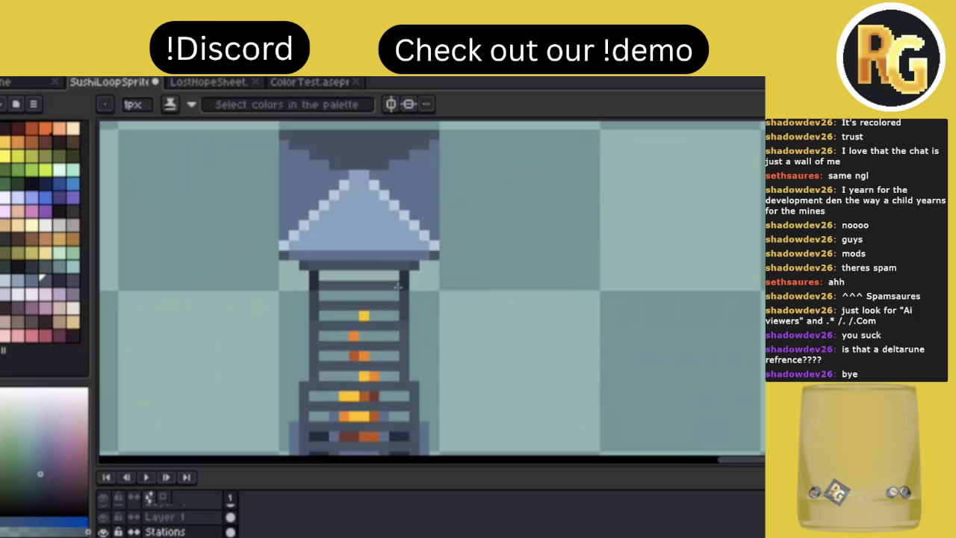
pyautogui.scroll(-2, 503, 303)
pyautogui.scroll(-2, 503, 303)
pyautogui.scroll(3, 503, 304)
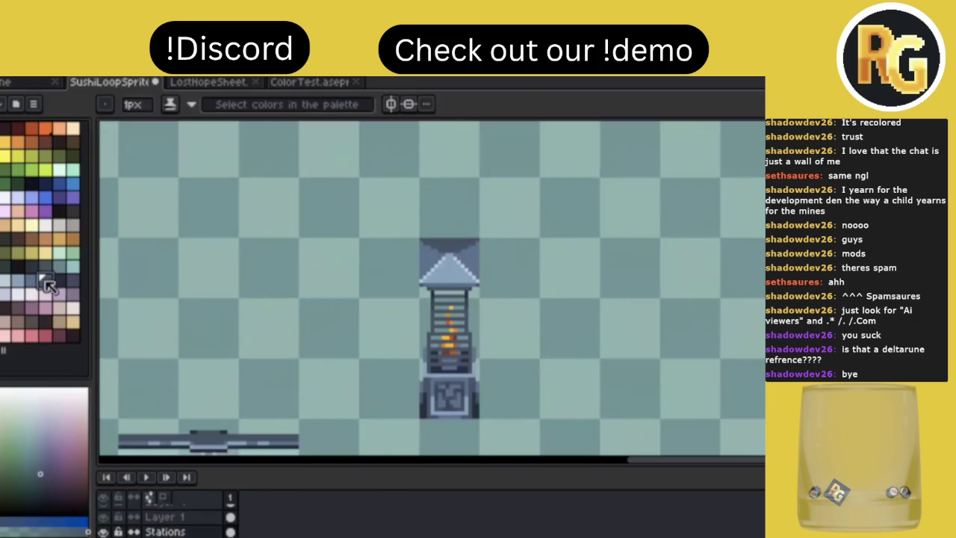
# Choose a new palette colour and enlarge the brush to 6px
pyautogui.click(39, 280)
pyautogui.press('+')
pyautogui.press('+')
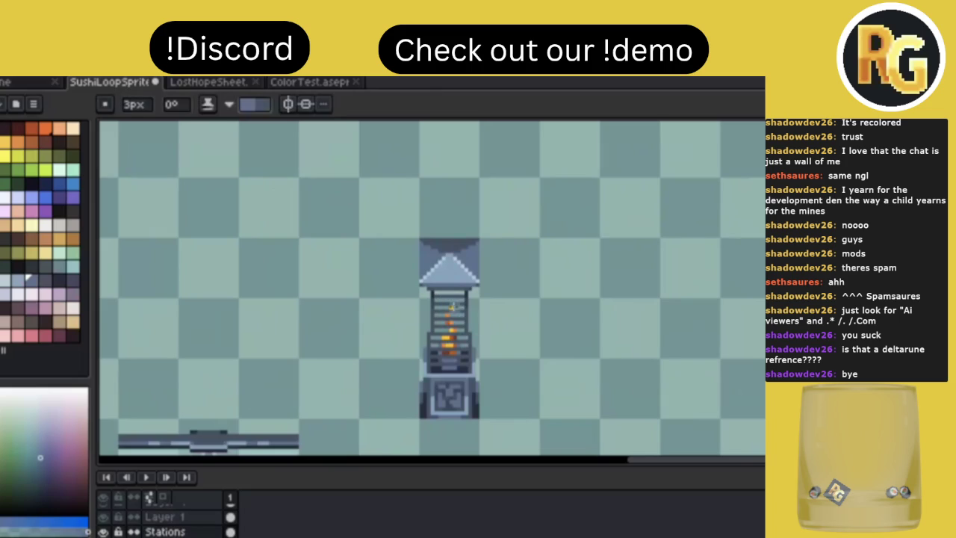
pyautogui.press('+')
pyautogui.press('+')
pyautogui.press('+')
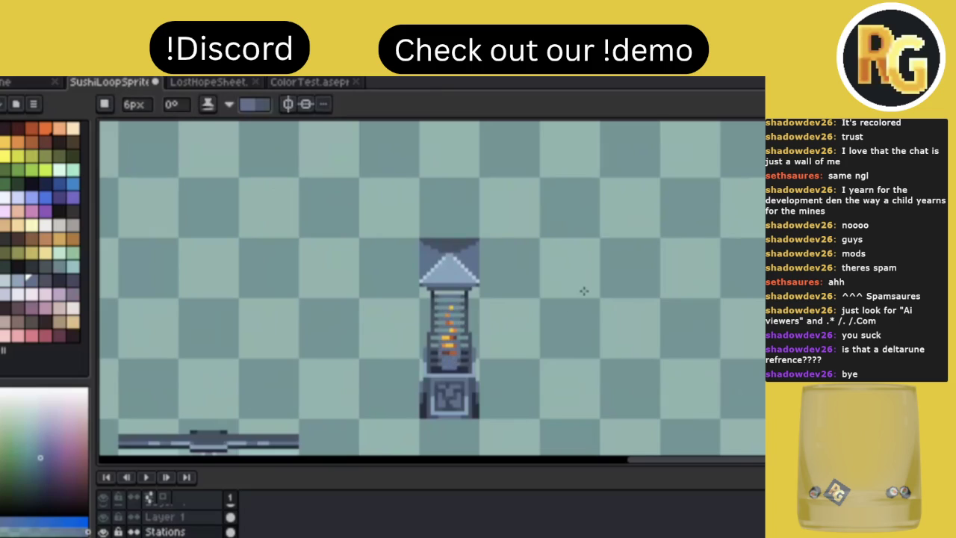
pyautogui.scroll(-2, 587, 295)
pyautogui.scroll(2, 586, 298)
# Check the layer with the Move tool, then return to the rectangular marquee
pyautogui.press('v')
pyautogui.press('b')
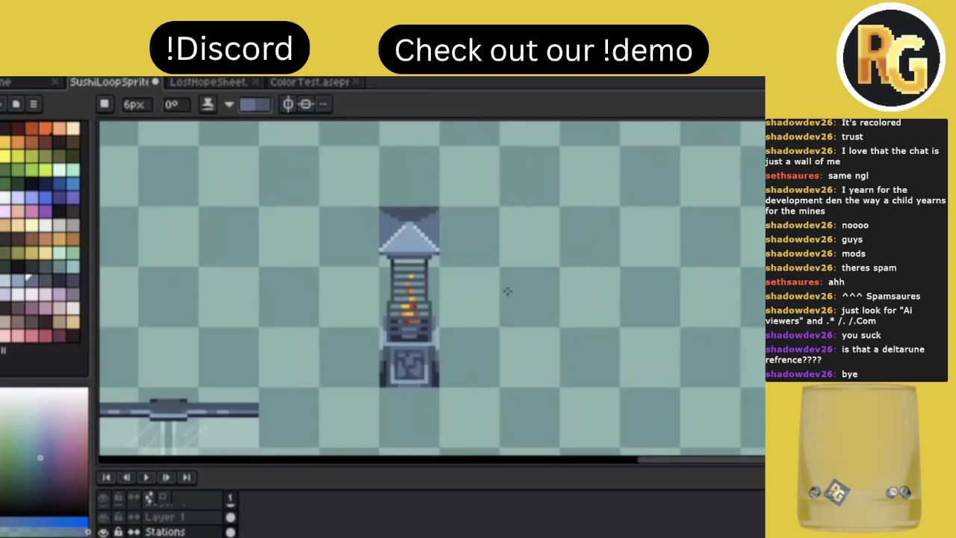
pyautogui.scroll(-1, 508, 295)
pyautogui.scroll(-2, 507, 292)
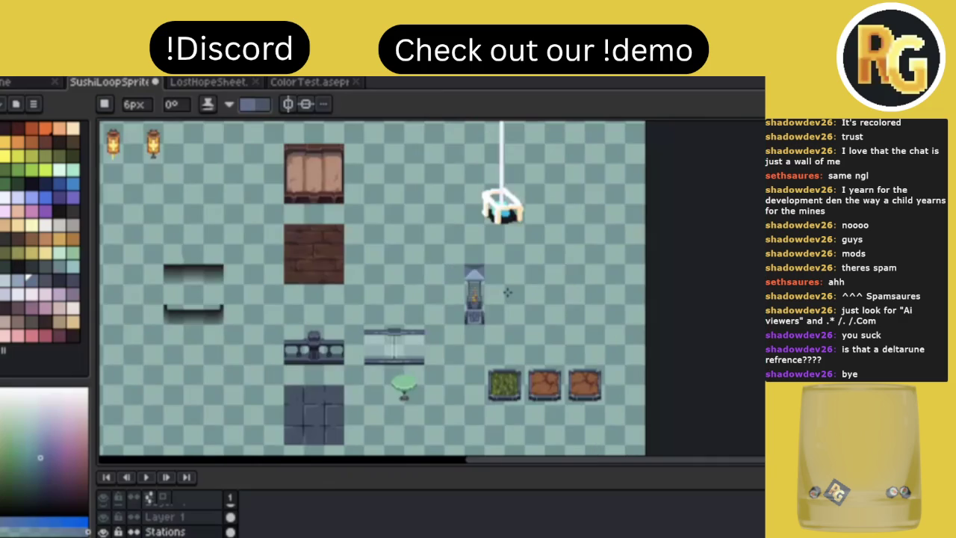
pyautogui.scroll(2, 507, 292)
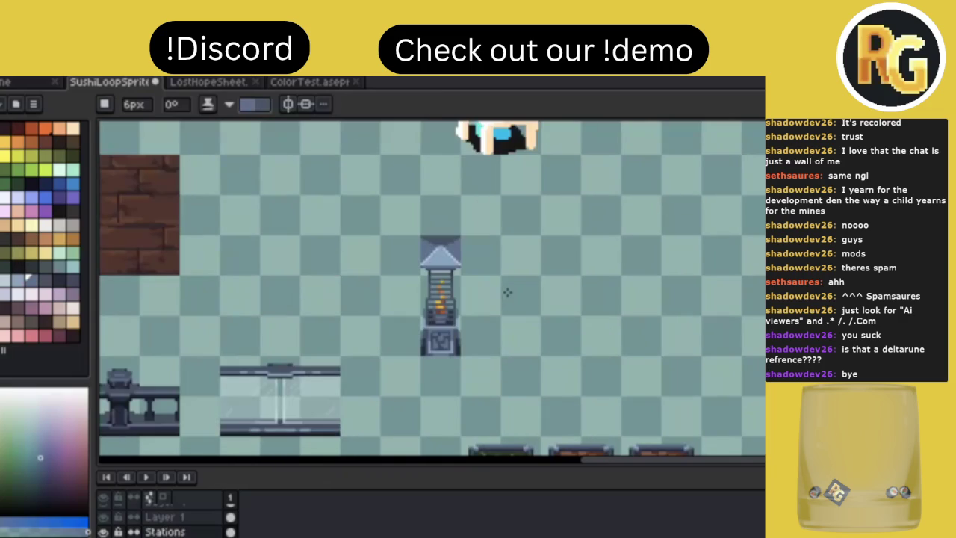
pyautogui.press('m')
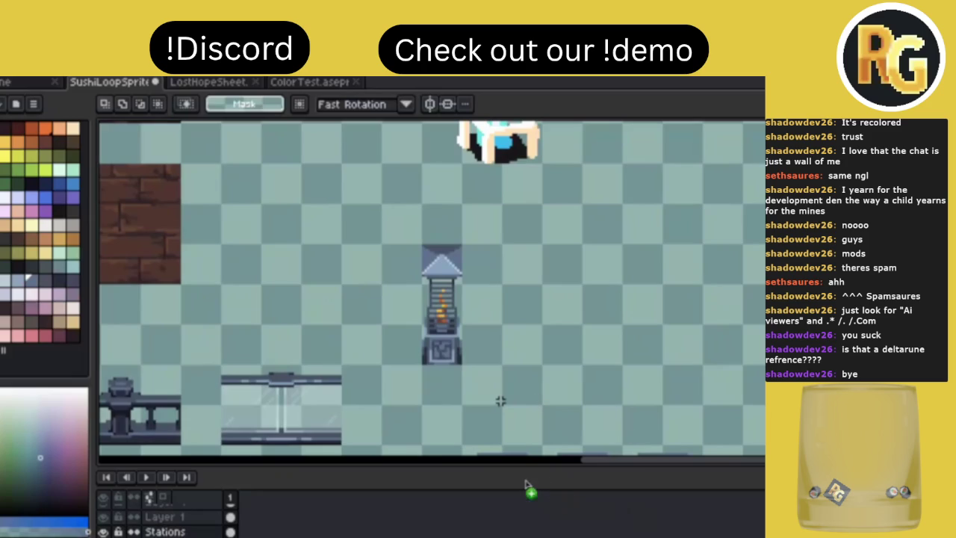
pyautogui.press('ctrl')
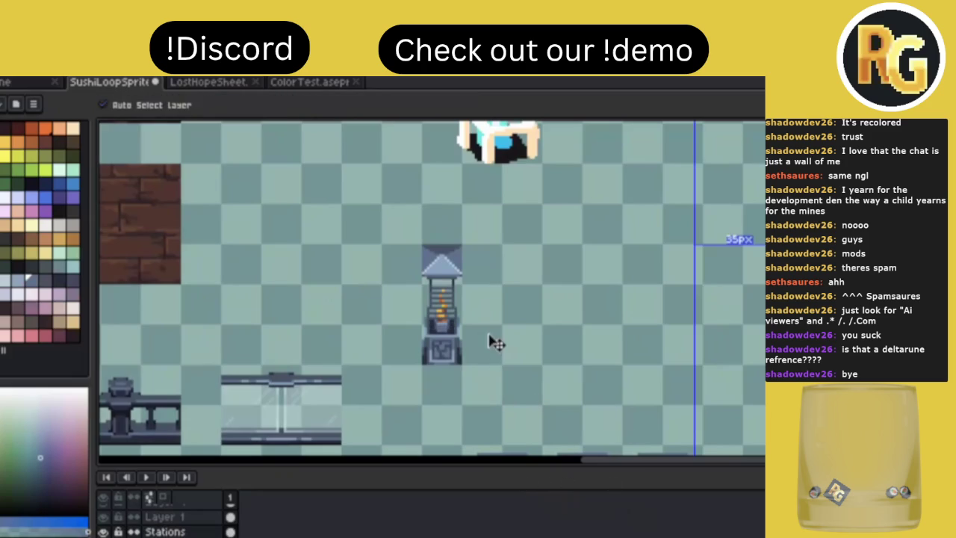
# Pick a dark swatch and draw shading lines down the left and right pillars
pyautogui.press('ctrl')
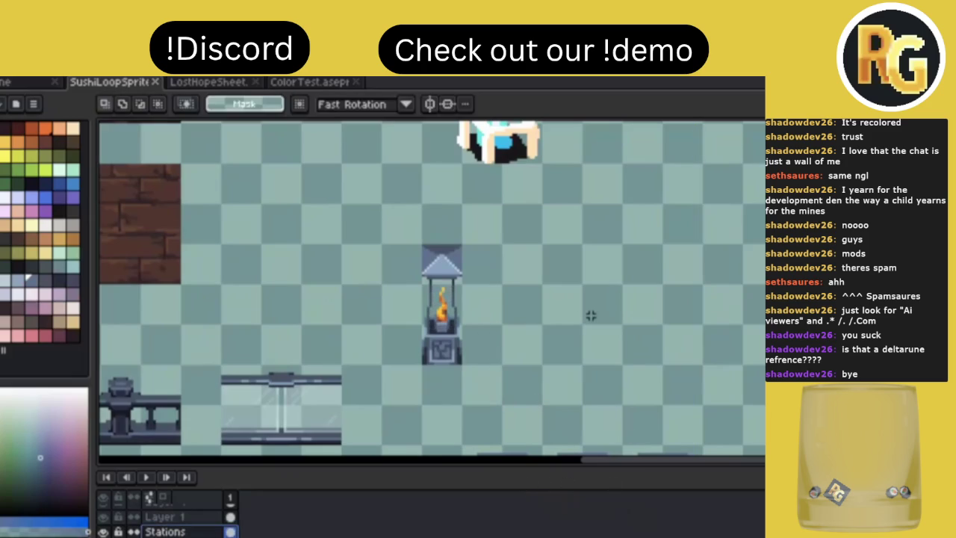
pyautogui.scroll(1, 477, 326)
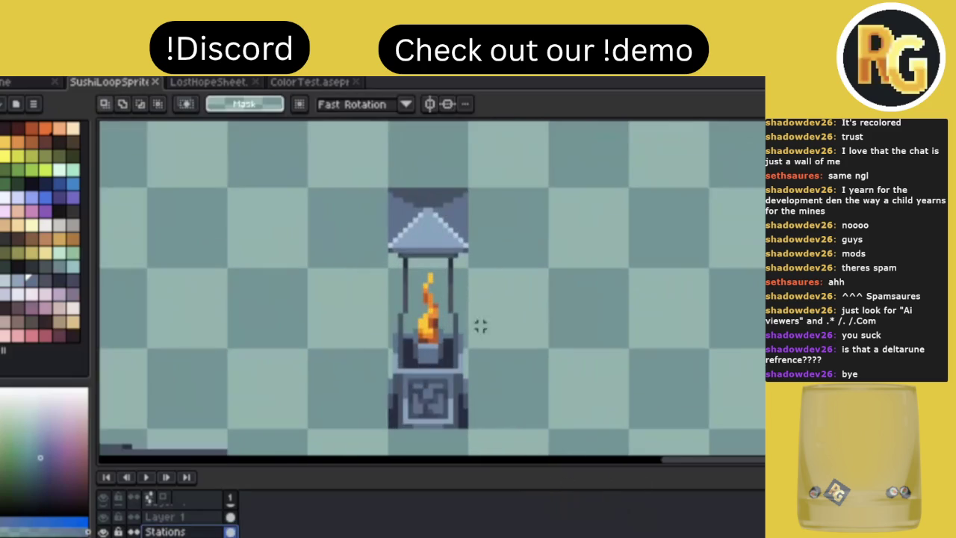
pyautogui.scroll(1, 485, 329)
pyautogui.keyDown('alt'); pyautogui.click(376, 278); pyautogui.keyUp('alt')
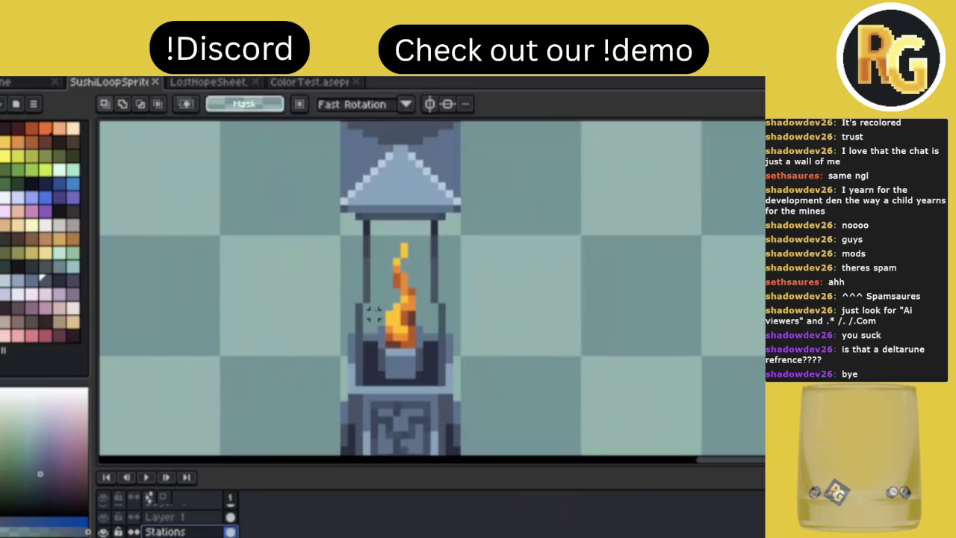
pyautogui.press('b')
pyautogui.click(44, 280)
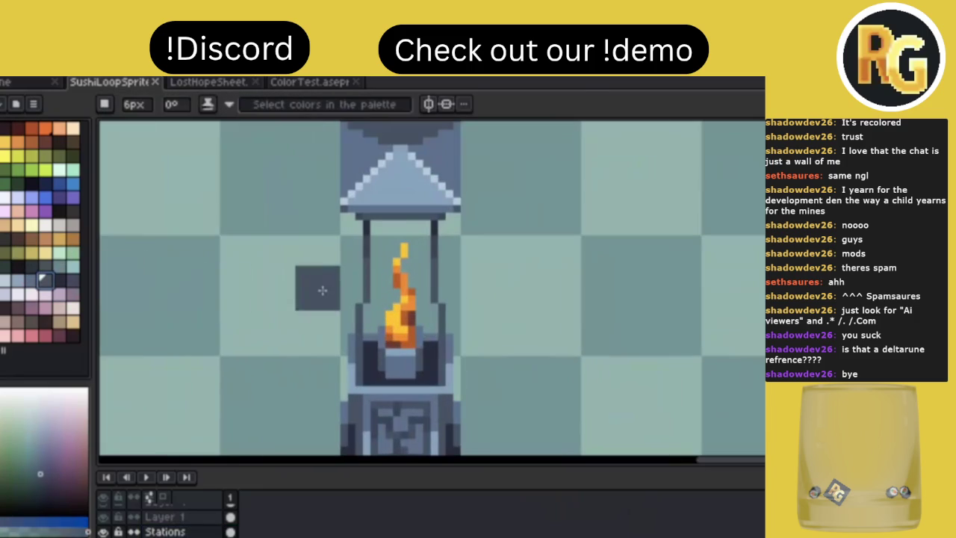
pyautogui.moveTo(367, 305); pyautogui.dragTo(368, 384)
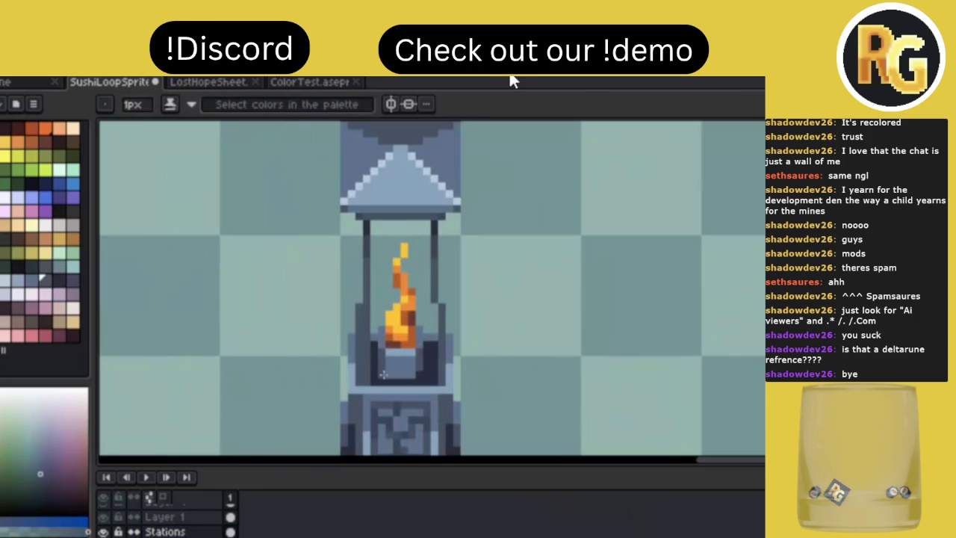
pyautogui.moveTo(433, 304); pyautogui.dragTo(431, 376)
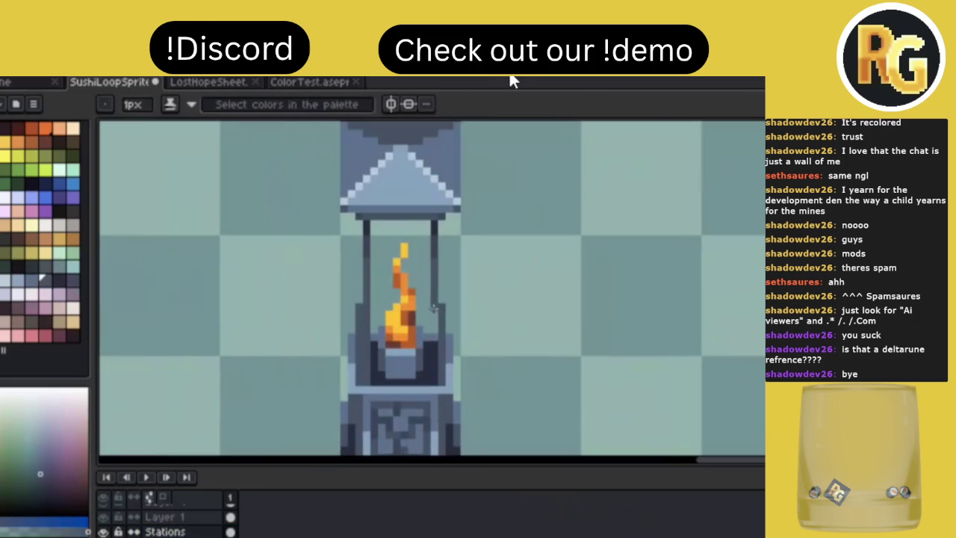
# Sample a darker shade, darken two spots on the left pillar, and save
pyautogui.keyDown('alt'); pyautogui.click(437, 239); pyautogui.keyUp('alt')
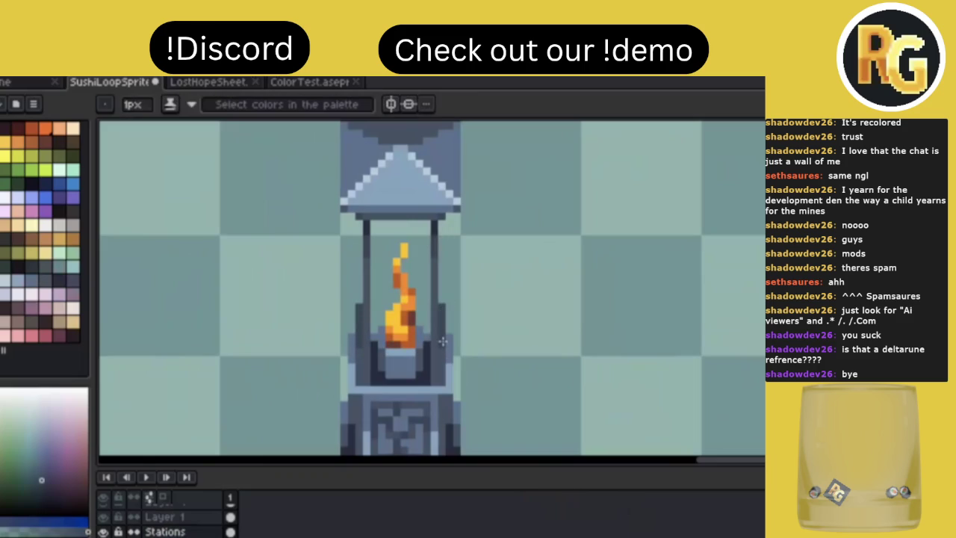
pyautogui.keyDown('alt'); pyautogui.click(360, 254); pyautogui.keyUp('alt')
pyautogui.click(359, 310)
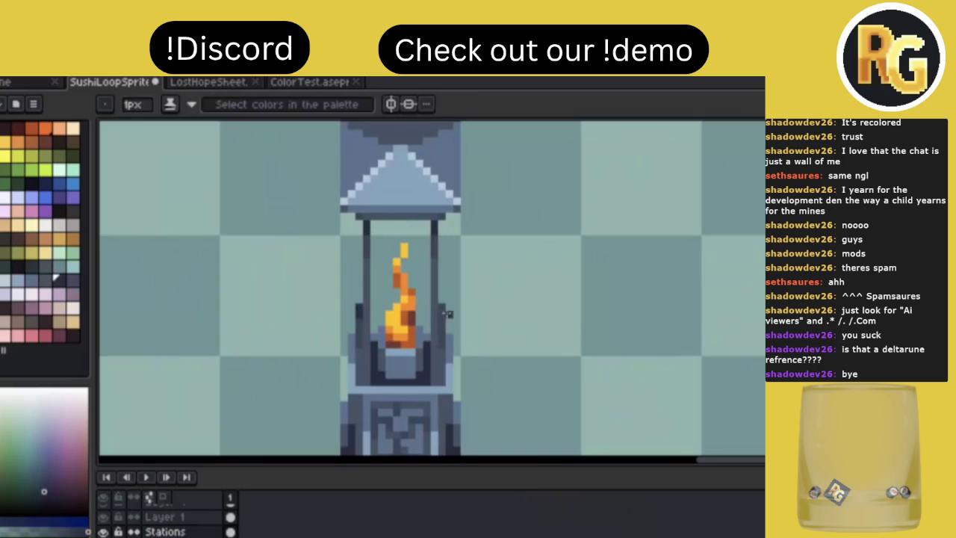
pyautogui.scroll(-2, 533, 290)
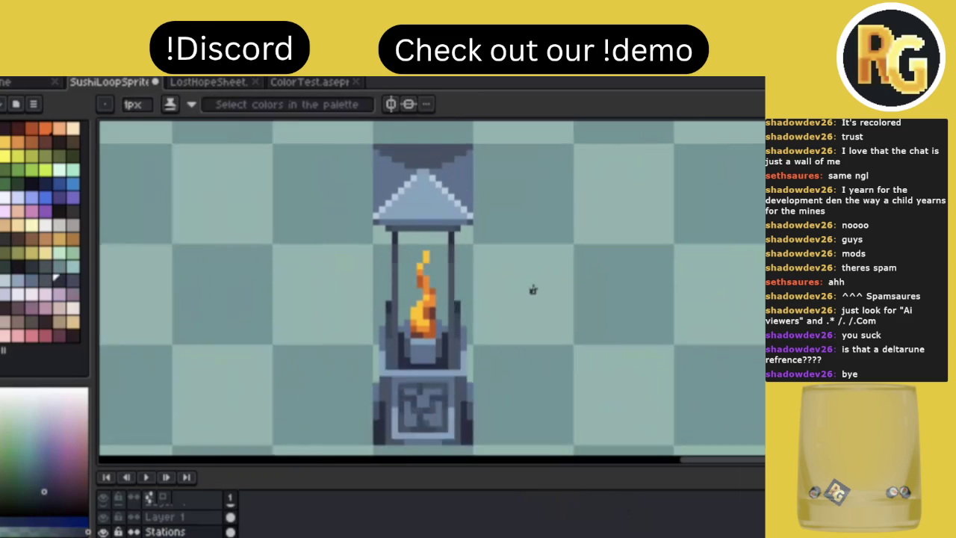
pyautogui.scroll(-1, 533, 289)
pyautogui.hotkey('ctrl', 's')
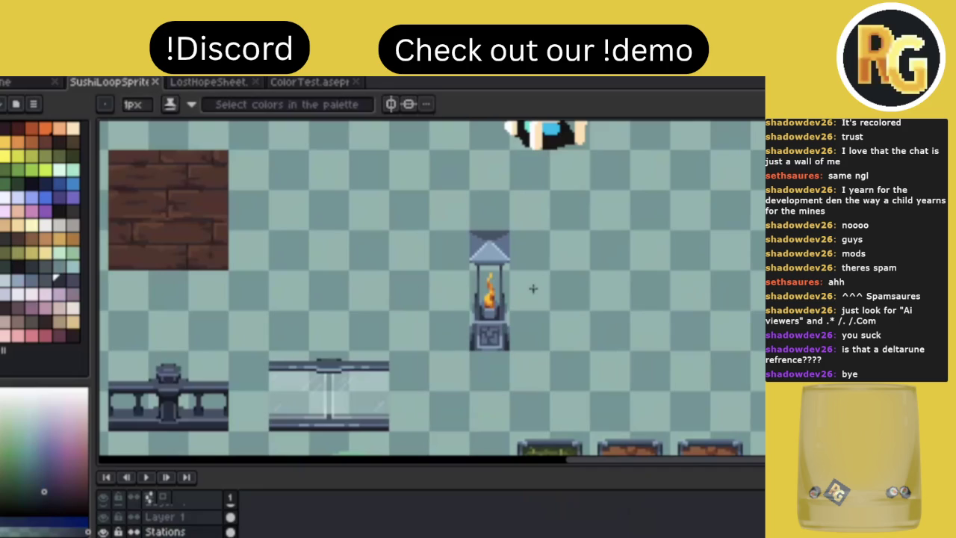
# Sample the dark lantern tone, draw a dark row along the flame bowl's ledge, and save
pyautogui.scroll(2, 533, 289)
pyautogui.scroll(1, 407, 335)
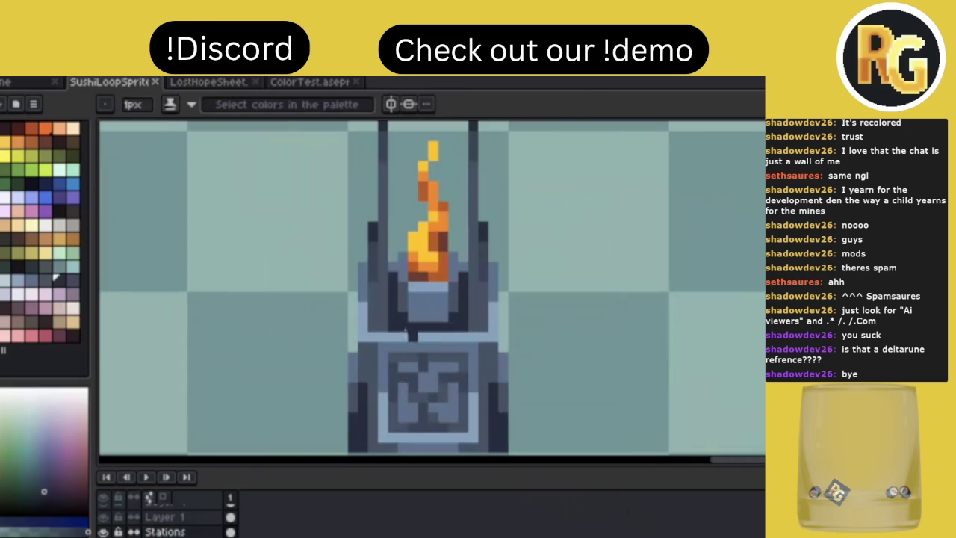
pyautogui.keyDown('alt'); pyautogui.click(377, 270); pyautogui.keyUp('alt')
pyautogui.moveTo(375, 325); pyautogui.dragTo(484, 326)
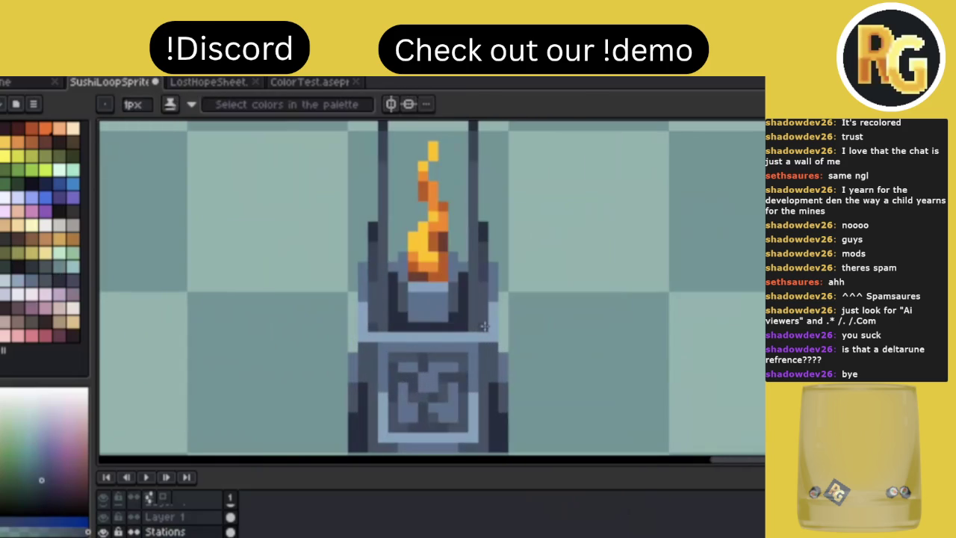
pyautogui.scroll(-3, 575, 275)
pyautogui.hotkey('ctrl', 's')
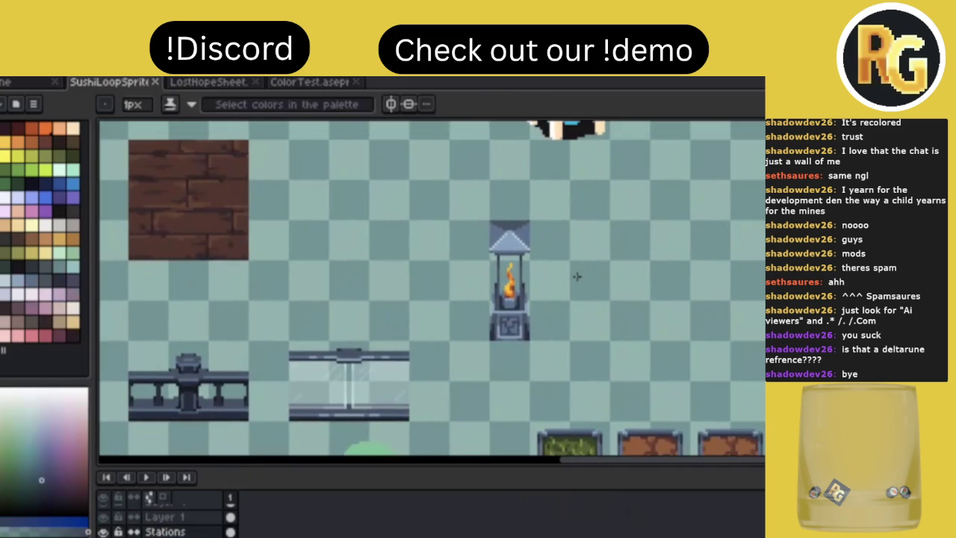
pyautogui.hotkey('ctrl', 's')
pyautogui.hotkey('ctrl', 's')
pyautogui.scroll(2, 567, 274)
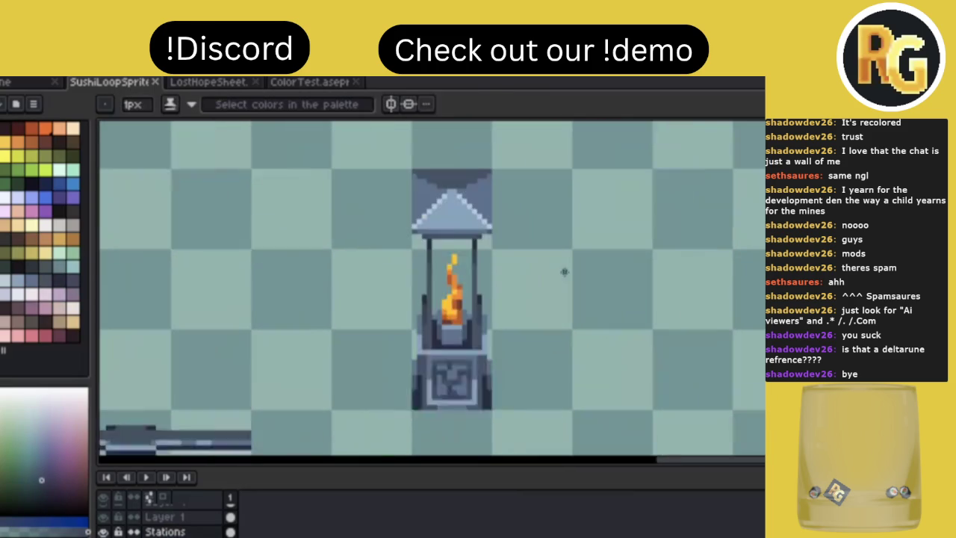
pyautogui.scroll(-2, 526, 260)
pyautogui.scroll(-1, 526, 260)
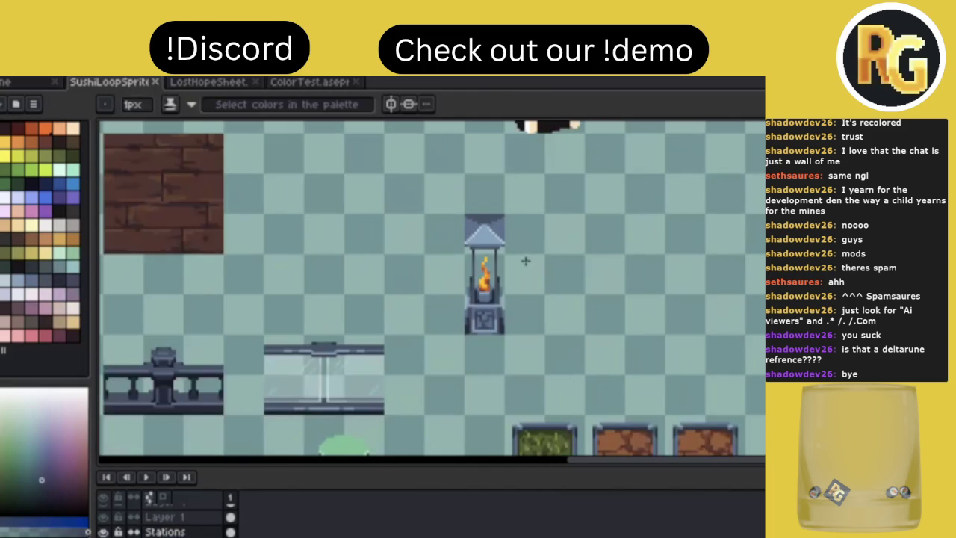
pyautogui.press('m')
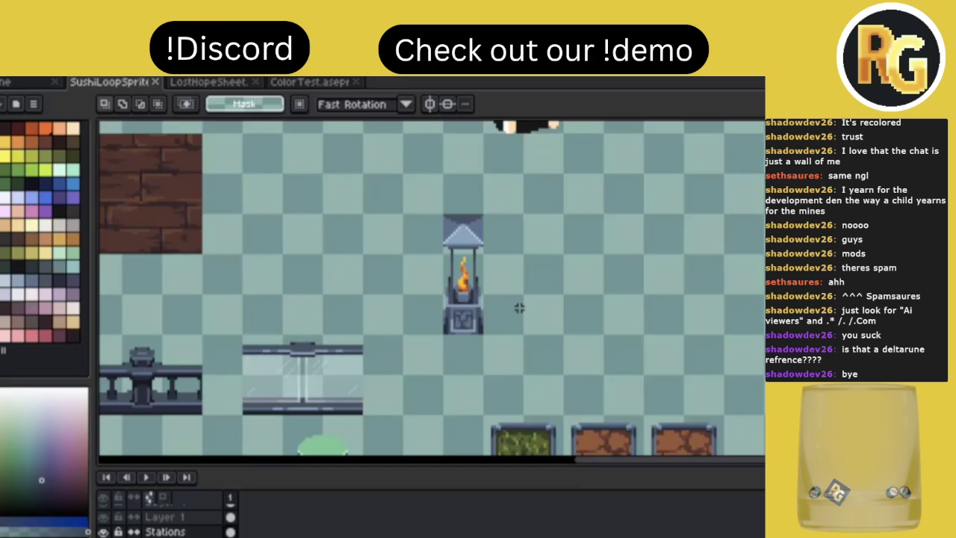
# Save the sheet and sample a dark colour from the lantern's lower part
pyautogui.scroll(3, 480, 233)
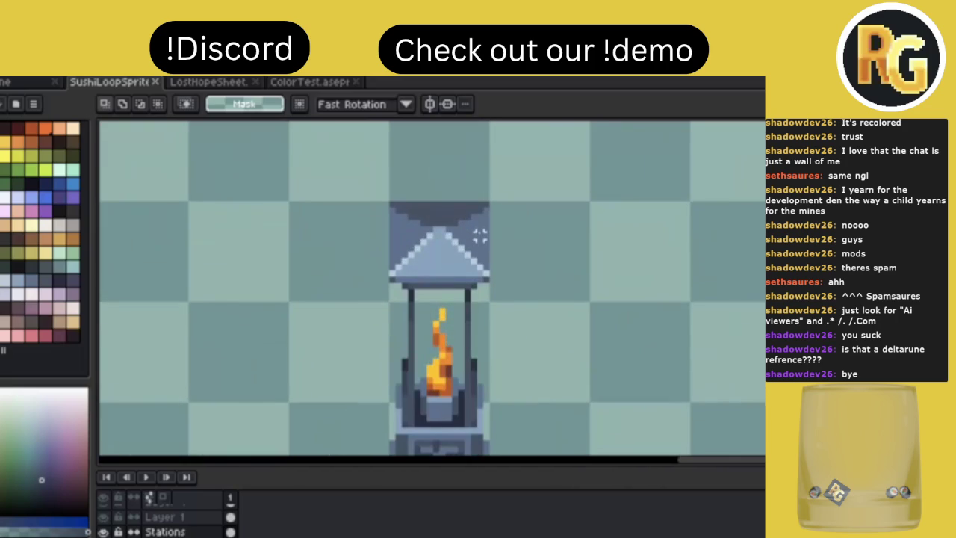
pyautogui.scroll(-2, 480, 233)
pyautogui.hotkey('ctrl', 's')
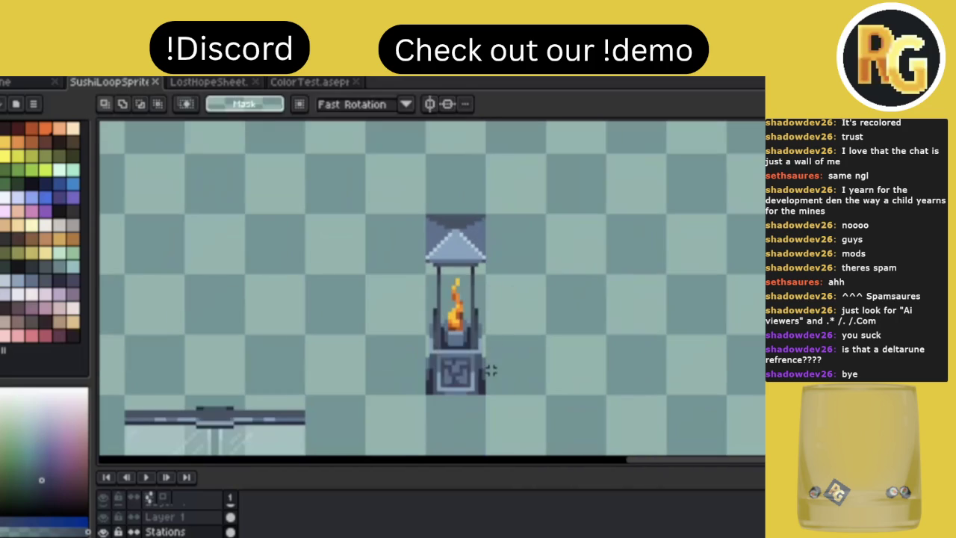
pyautogui.scroll(1, 489, 370)
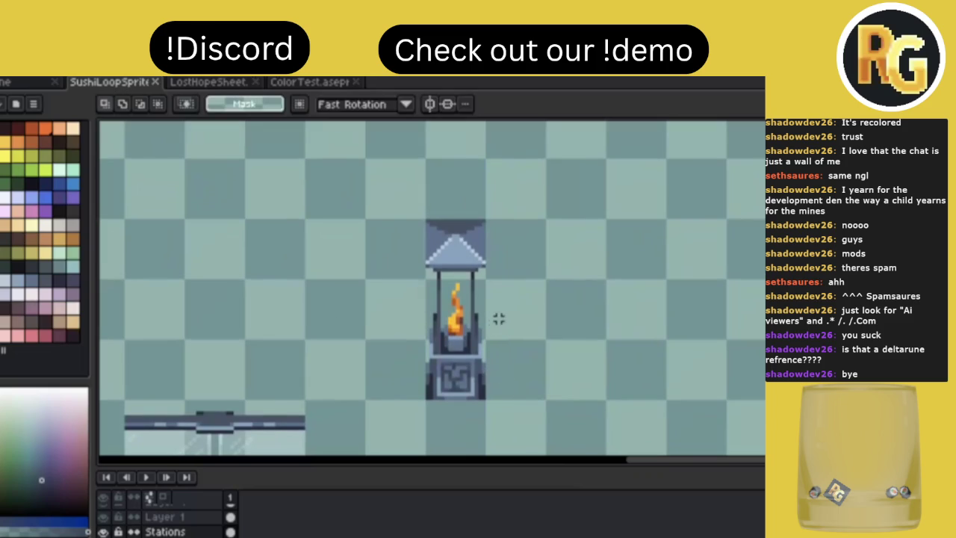
pyautogui.scroll(2, 491, 335)
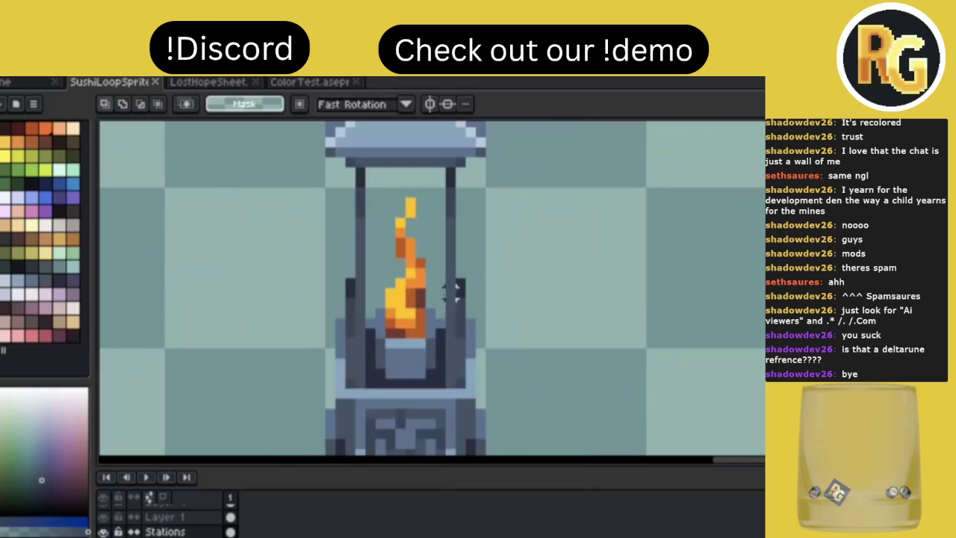
pyautogui.press('i')
pyautogui.click(375, 372)
pyautogui.press('m')
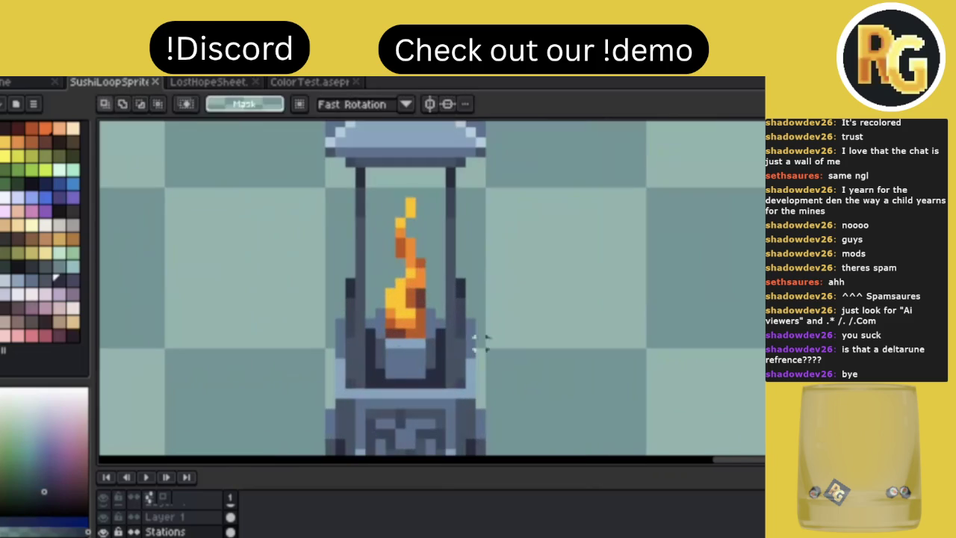
pyautogui.hotkey('ctrl', 's')
# Add one dark pixel to the lantern's right side and save
pyautogui.scroll(-2, 523, 312)
pyautogui.scroll(-1, 524, 311)
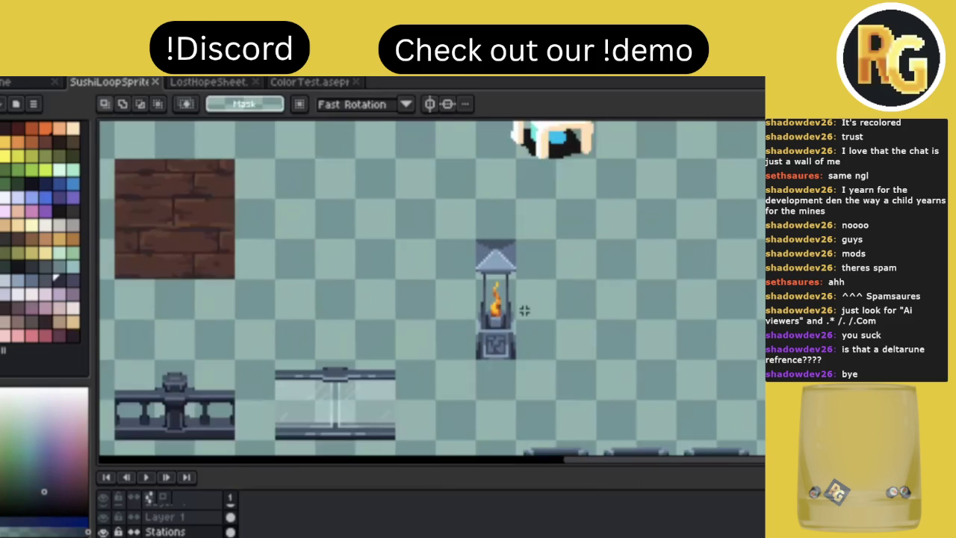
pyautogui.scroll(2, 483, 316)
pyautogui.scroll(1, 482, 316)
pyautogui.press('i')
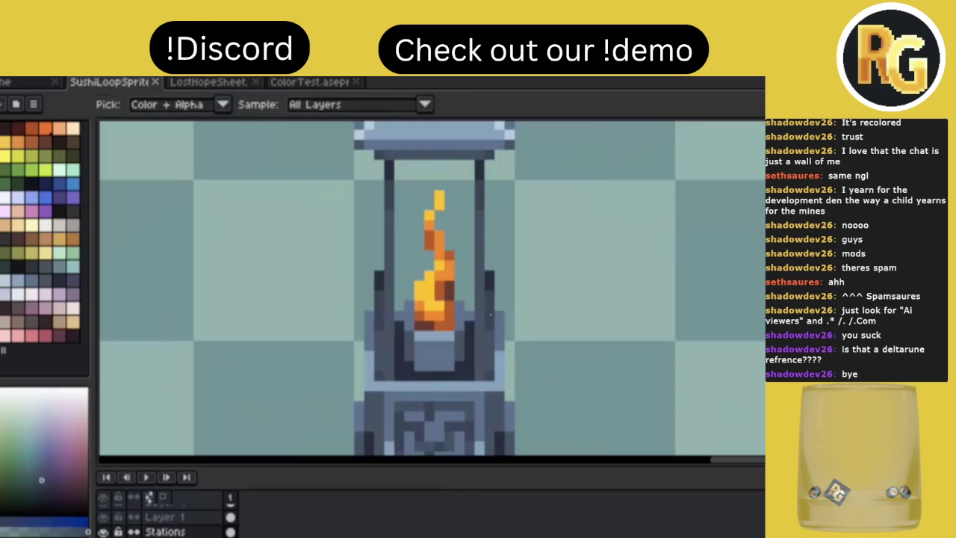
pyautogui.press('b')
pyautogui.click(470, 315)
pyautogui.scroll(-2, 546, 312)
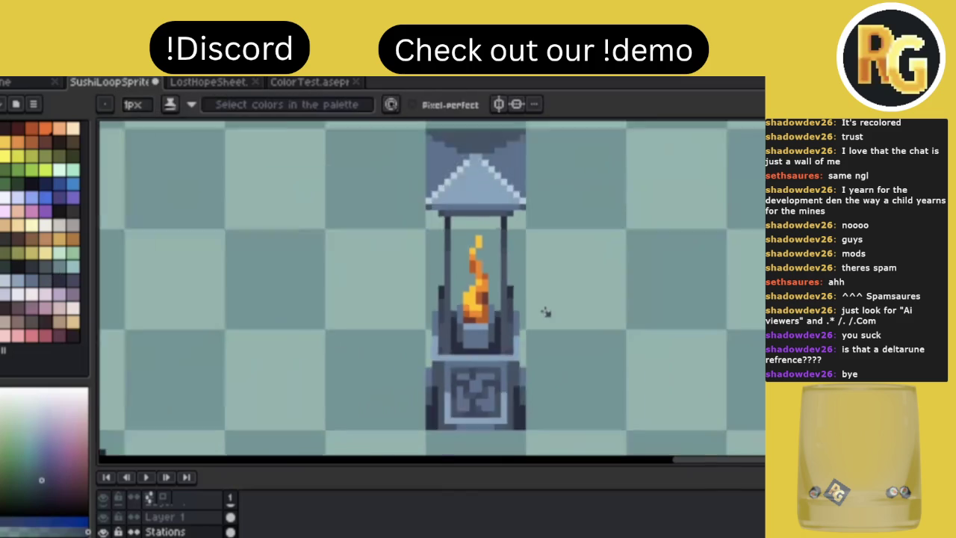
pyautogui.scroll(-2, 546, 312)
pyautogui.hotkey('ctrl', 's')
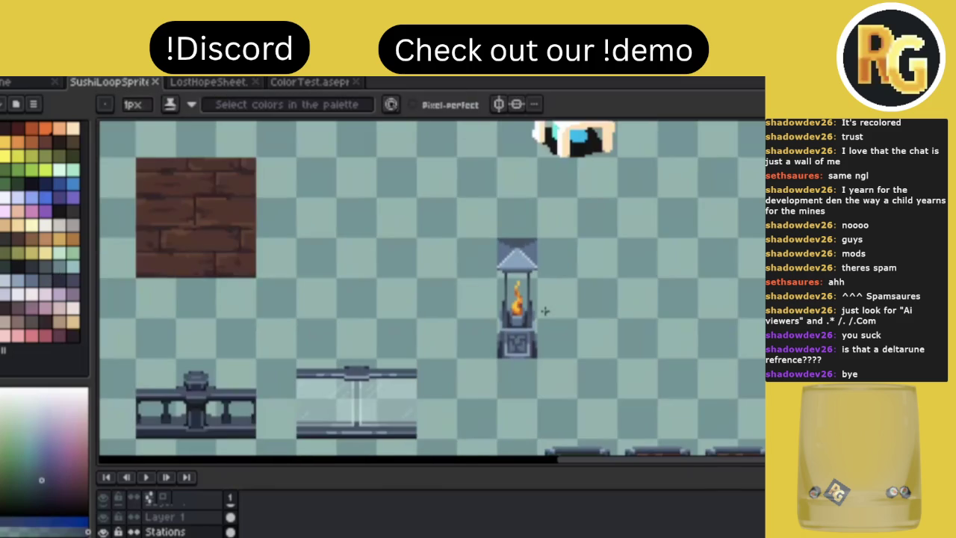